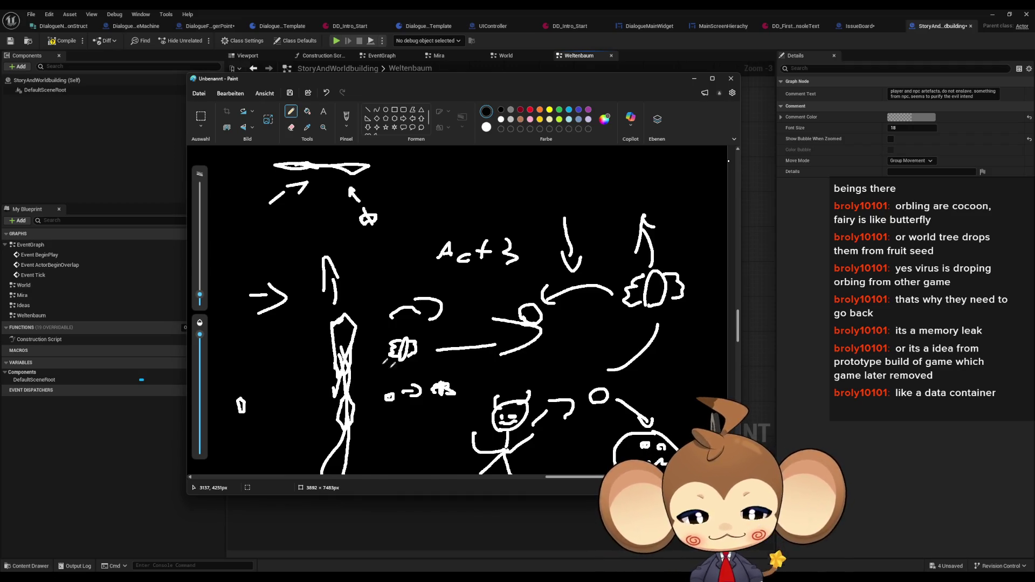
Step: Scroll down the Paint canvas to view the lower drawings of the Act 3 sketch
scroll(464, 378, "down", 5)
Step: Add a new comment titled 'pre act 1' in free space below the artefact notes
left_click(787, 312)
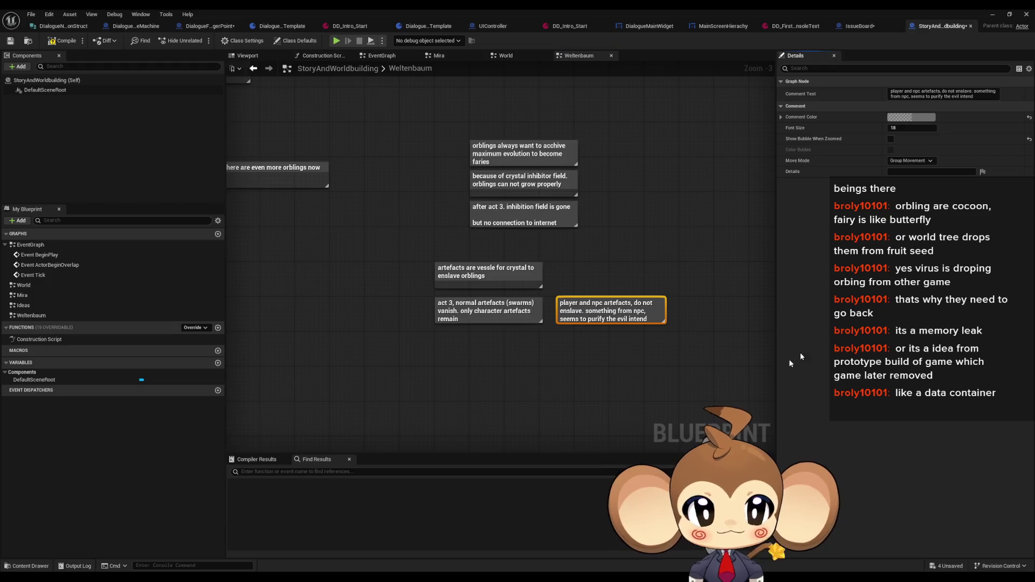
left_click_drag(617, 362, 505, 290)
left_click(364, 300)
key("c")
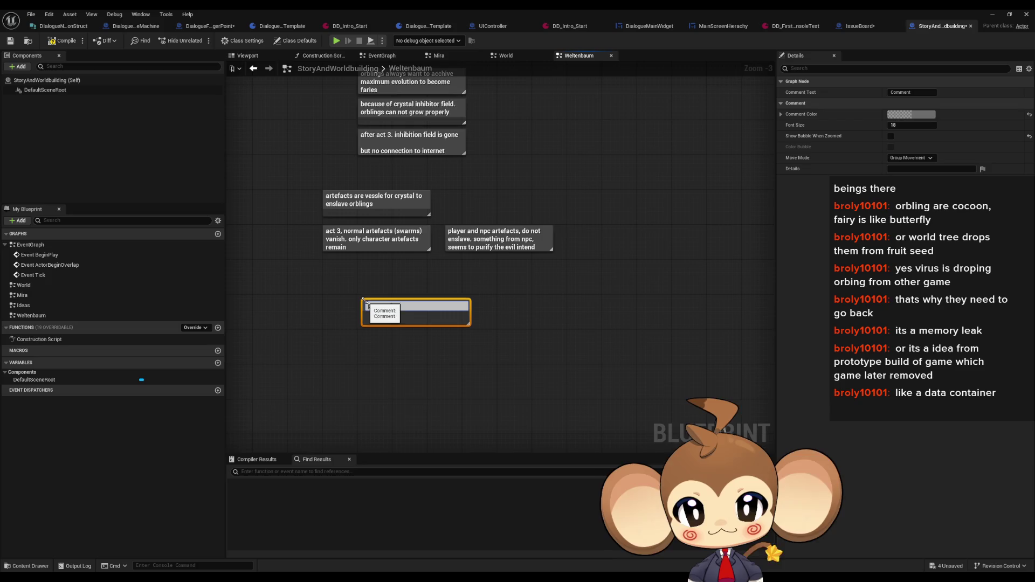
type("pre act 1")
Step: Write that orblings become fairies going to heaven (internet) and fallen fairies become orblings; make the box taller
key("shift+Return")
type("orb")
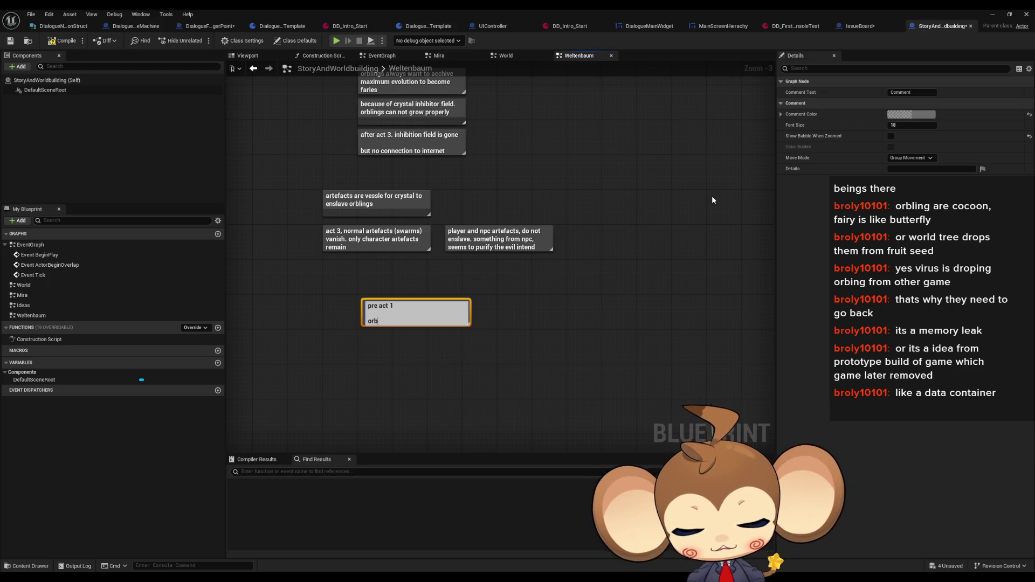
type("lings")
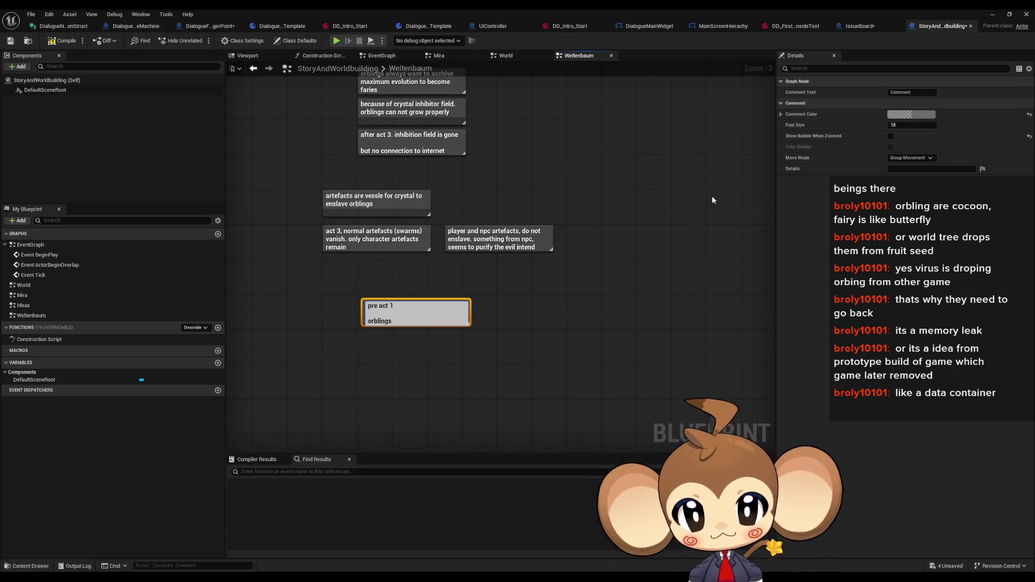
type(" beco")
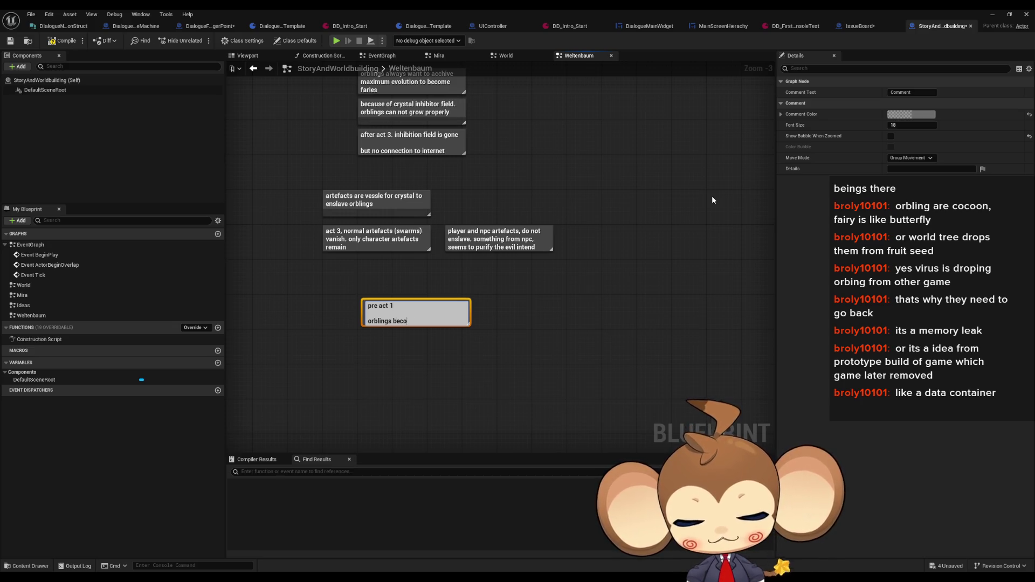
type("me butt")
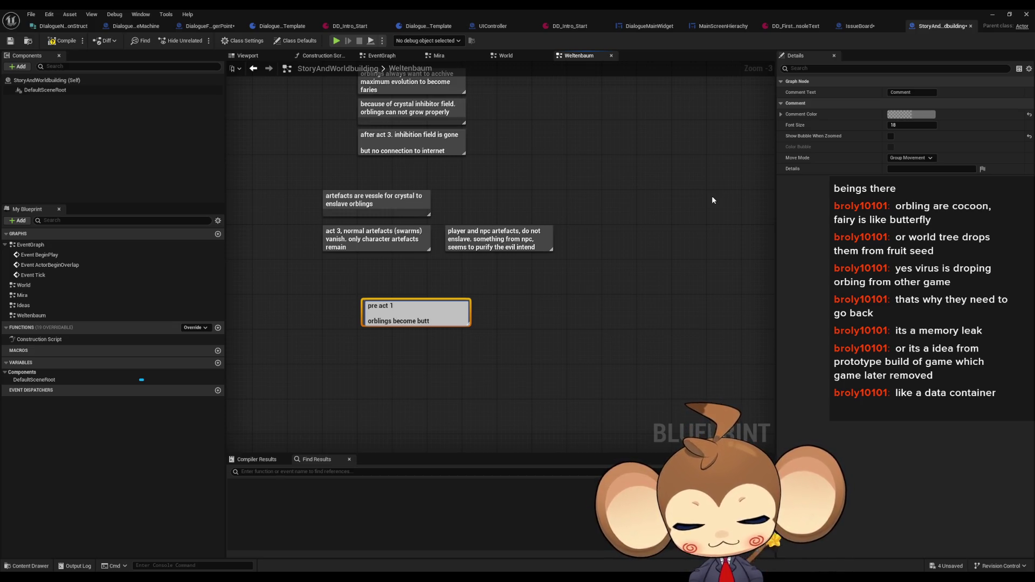
type("erly go")
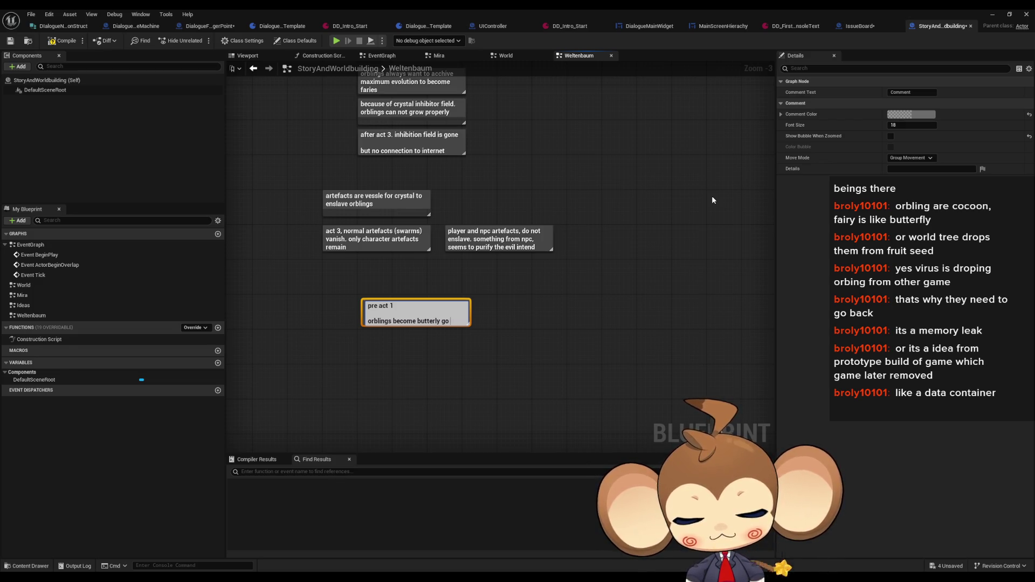
key("BackSpace")
key("BackSpace")
key("BackSpace")
type("fai")
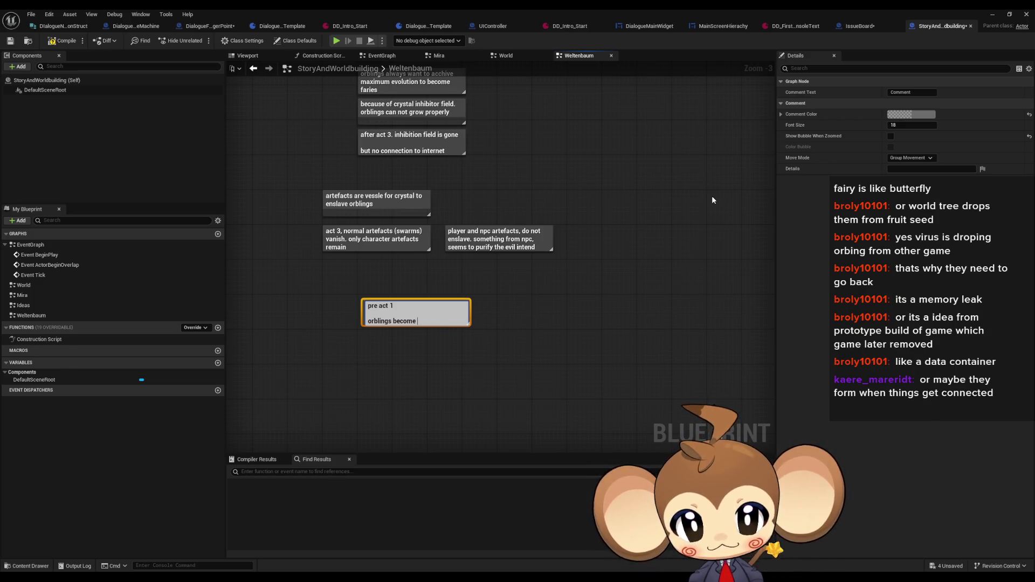
type("r")
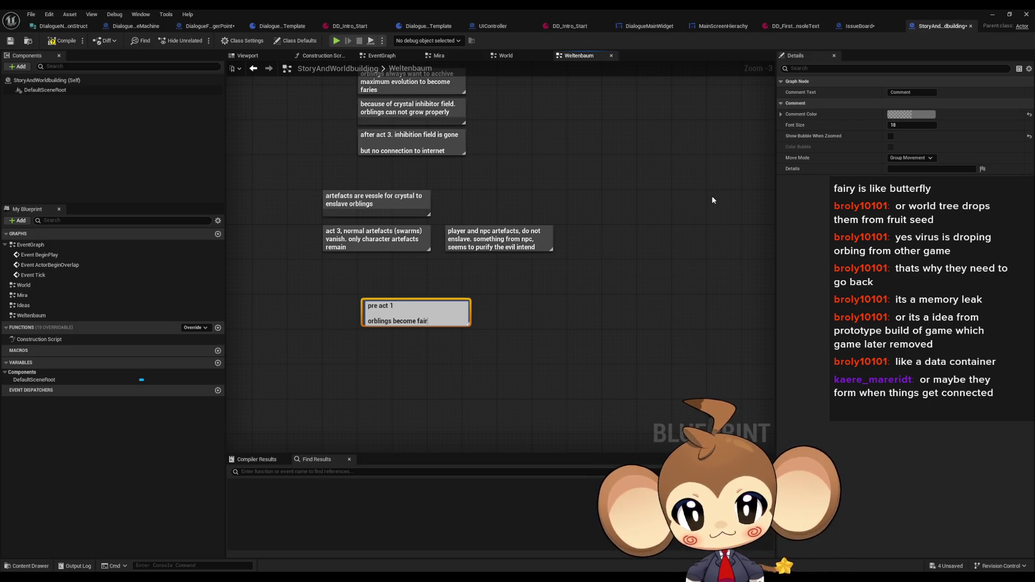
type("y go to heaven (i")
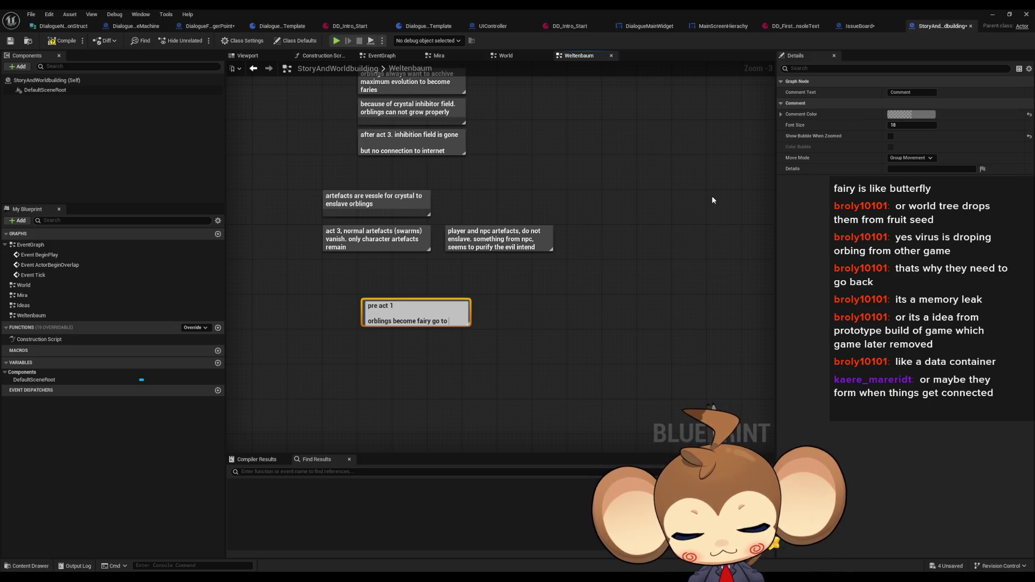
type("nterne")
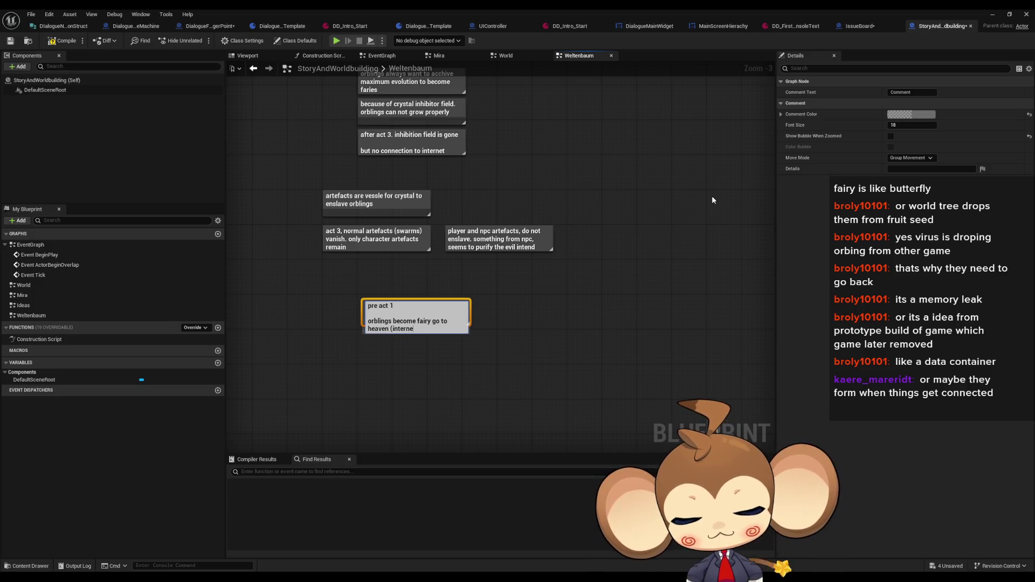
key("shift+Return")
key("shift+Return")
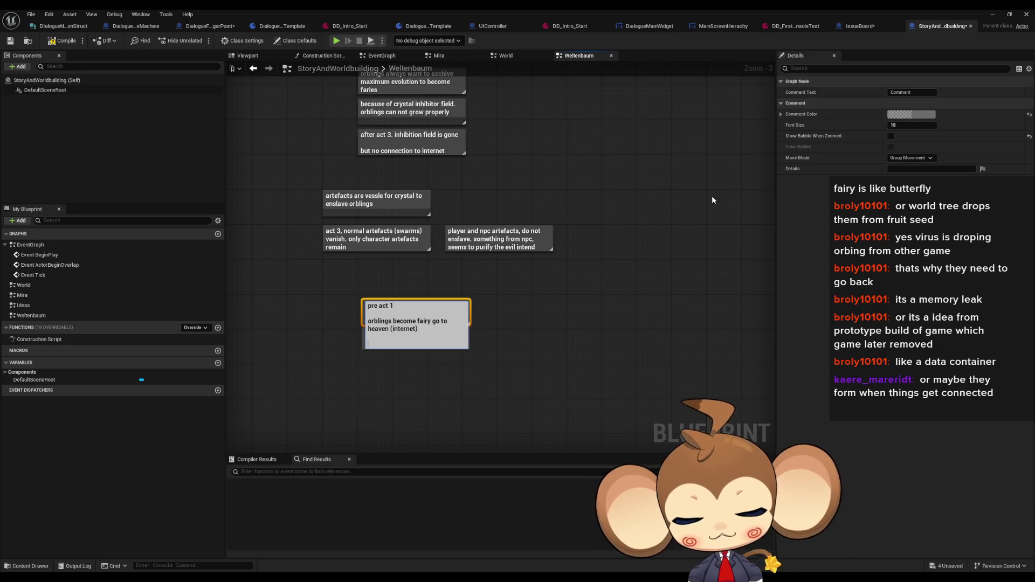
type("other fa")
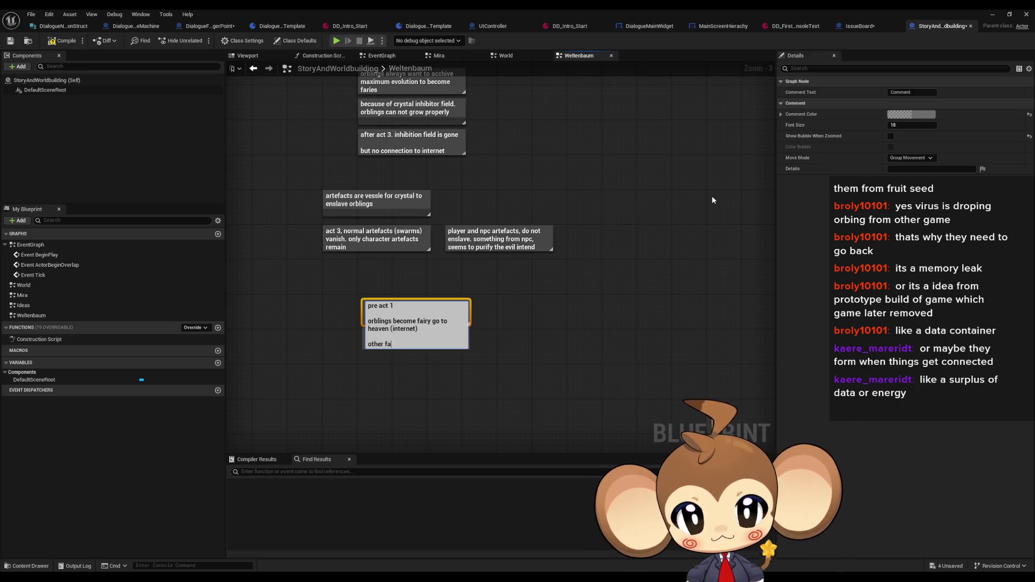
type("ries")
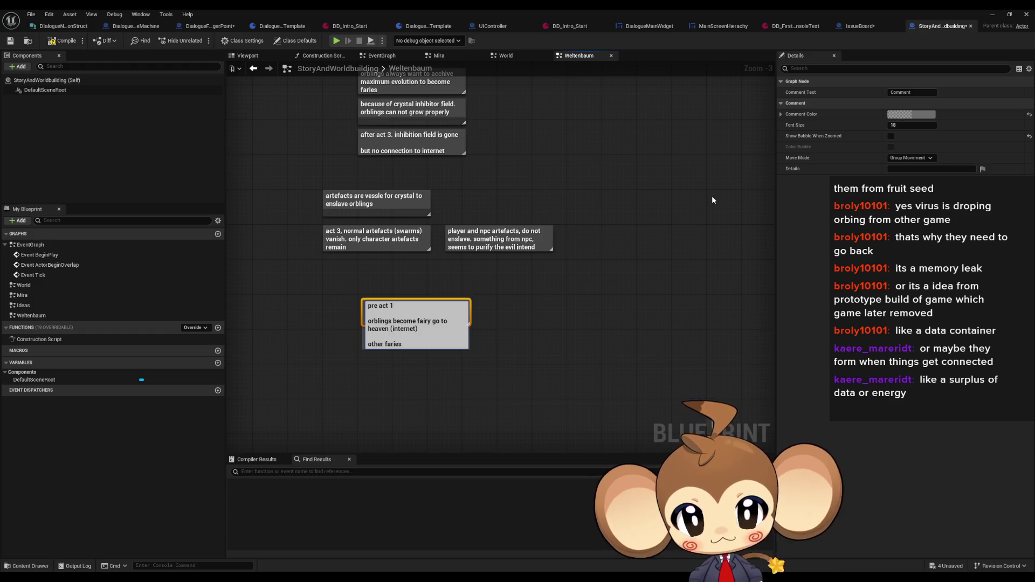
type(" fall down ")
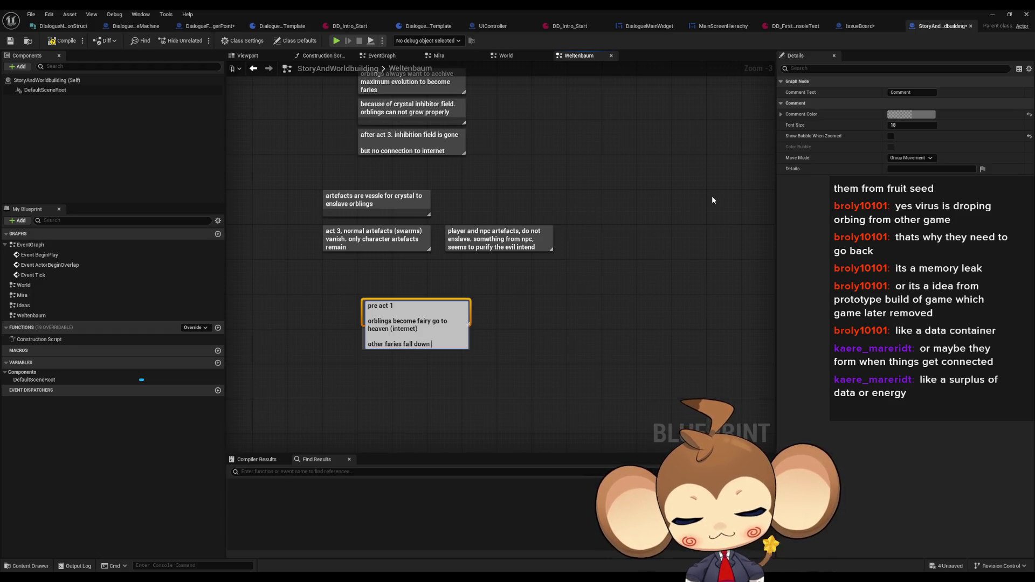
type("from sky and ")
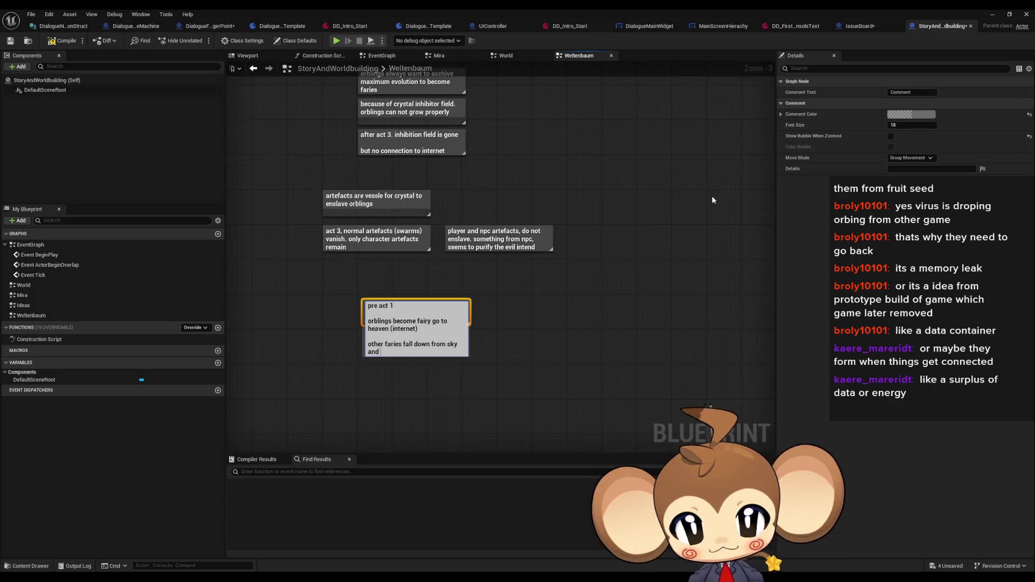
type("become orbling")
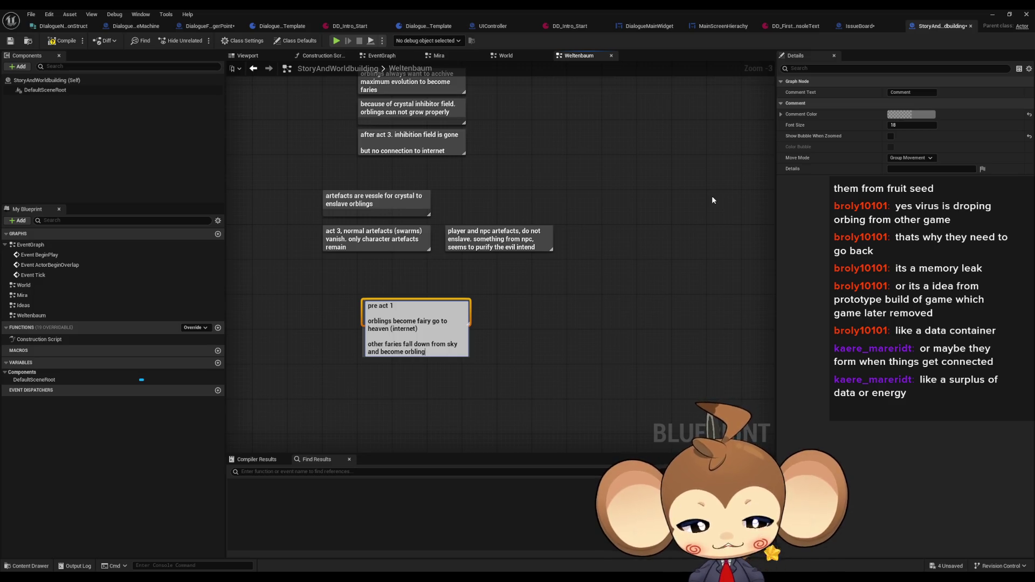
key("Return")
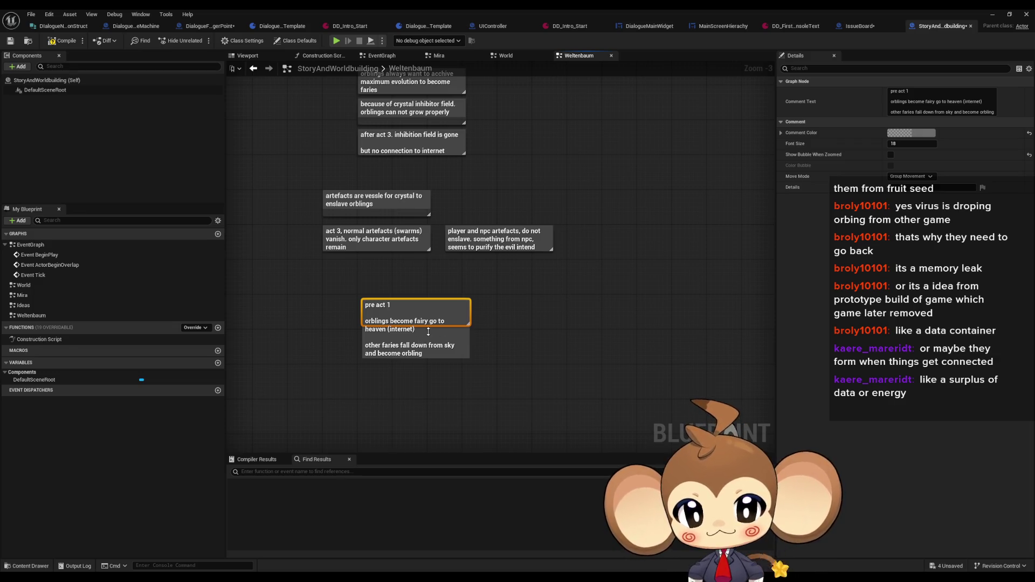
mouse_move(432, 326)
left_mouse_down()
mouse_move(444, 371)
mouse_move(433, 314)
mouse_move(393, 335)
left_mouse_up()
Step: Create the act 1 comment: orblings can't grow because of inhibition (crystal steals energy when almost fairy)
left_click(488, 313)
type("c")
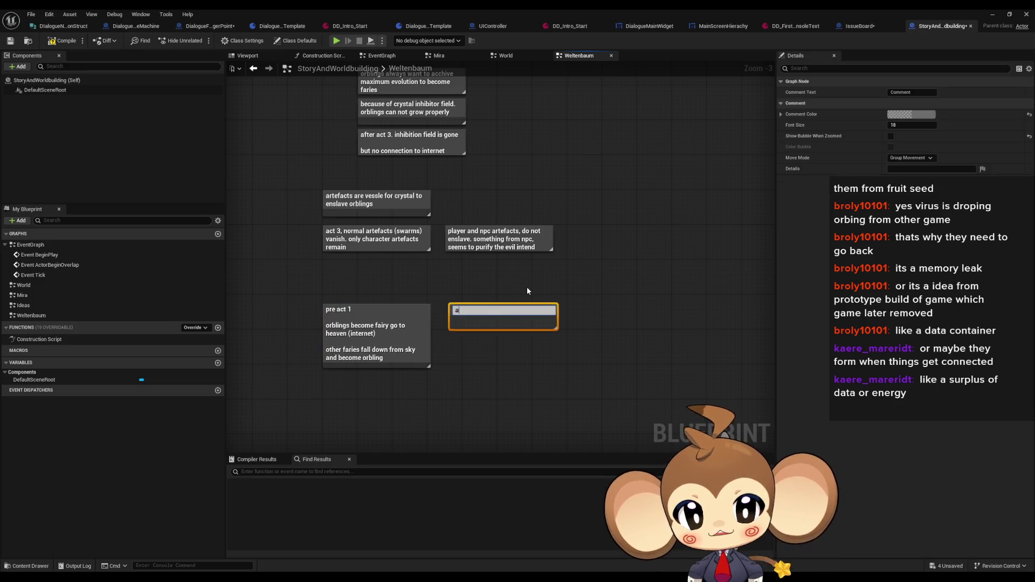
type("act 2")
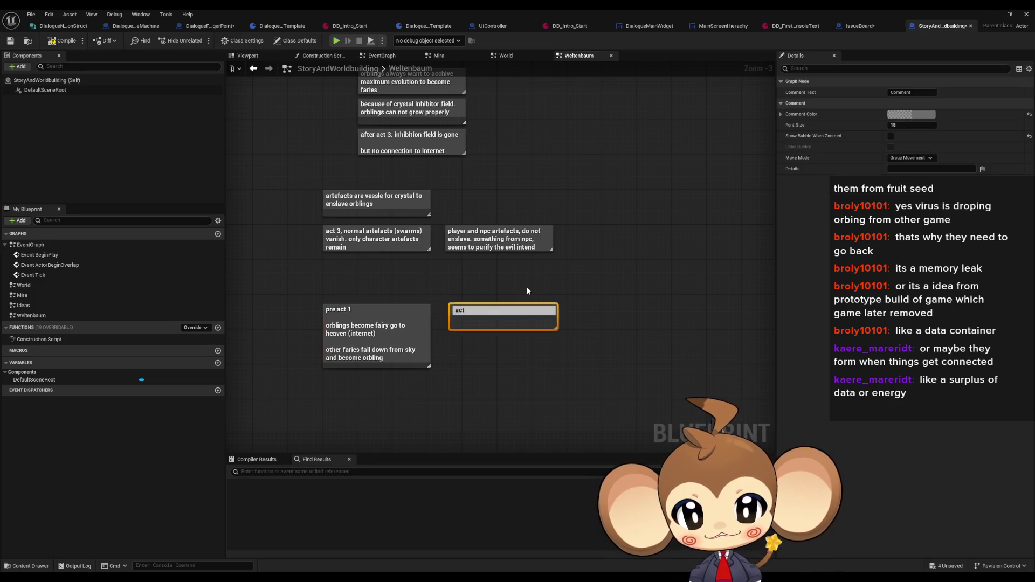
type("1")
key("shift+Return")
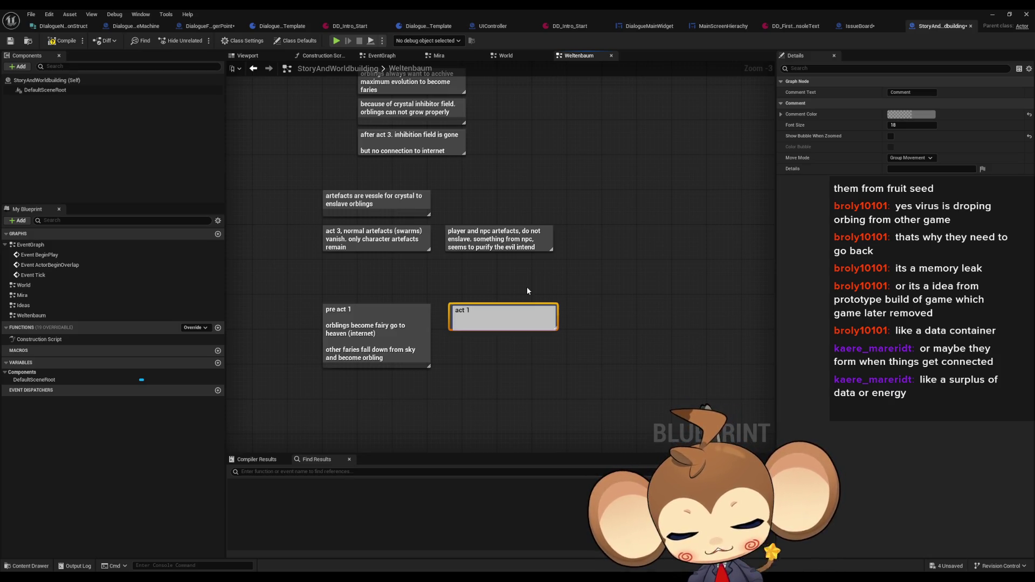
type("faries ")
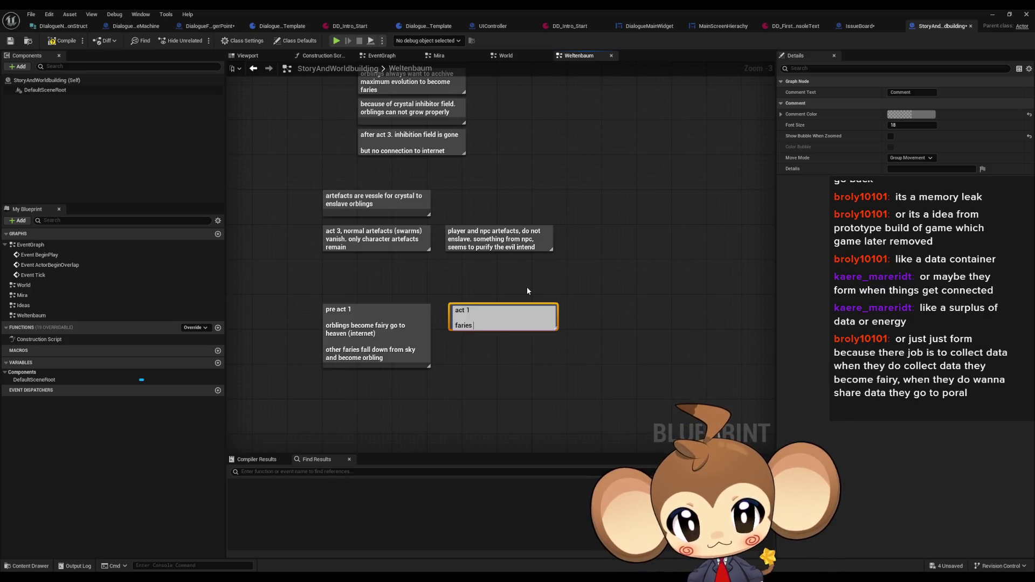
type("do not get")
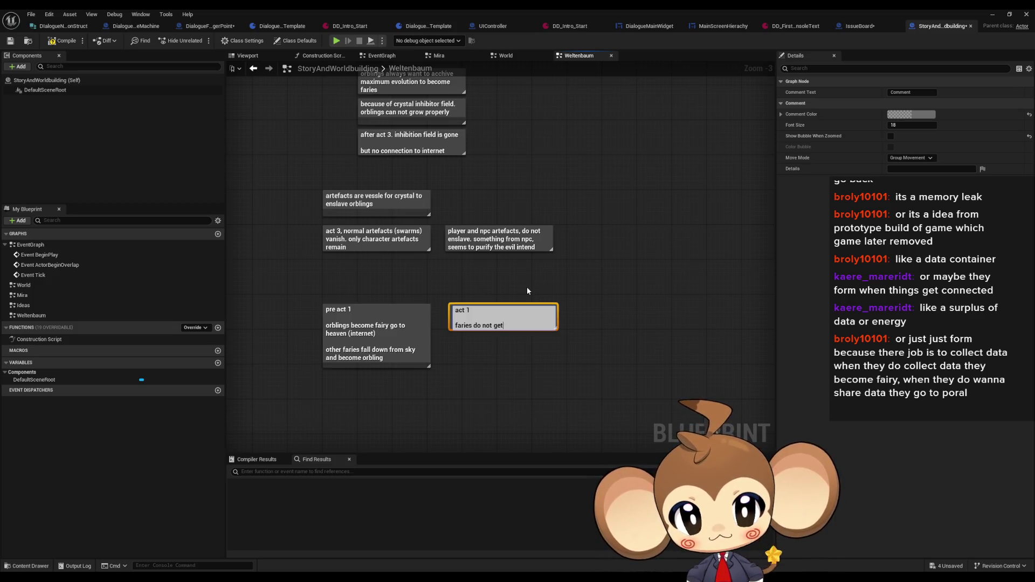
key("BackSpace")
key("BackSpace")
key("BackSpace")
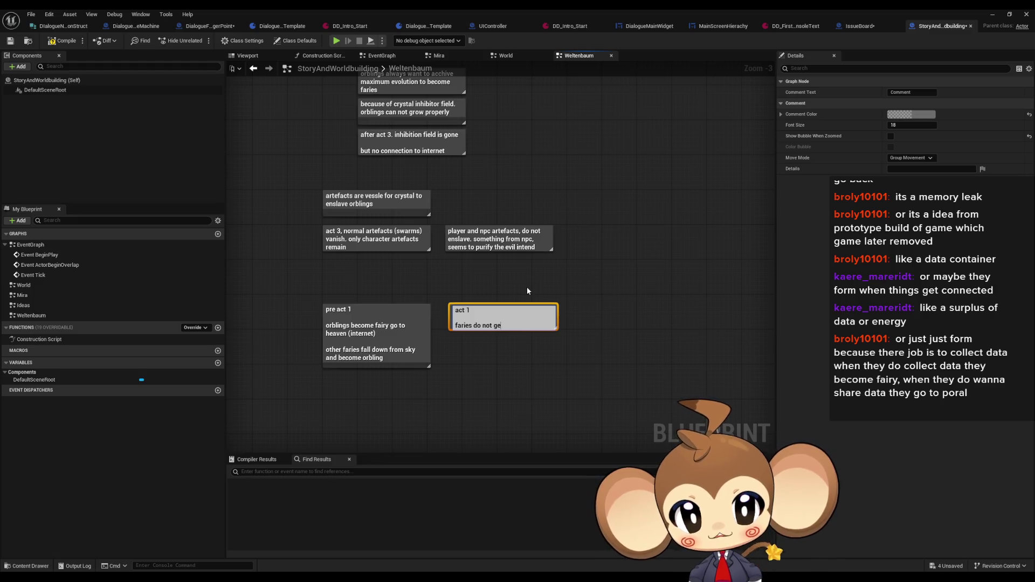
key("BackSpace")
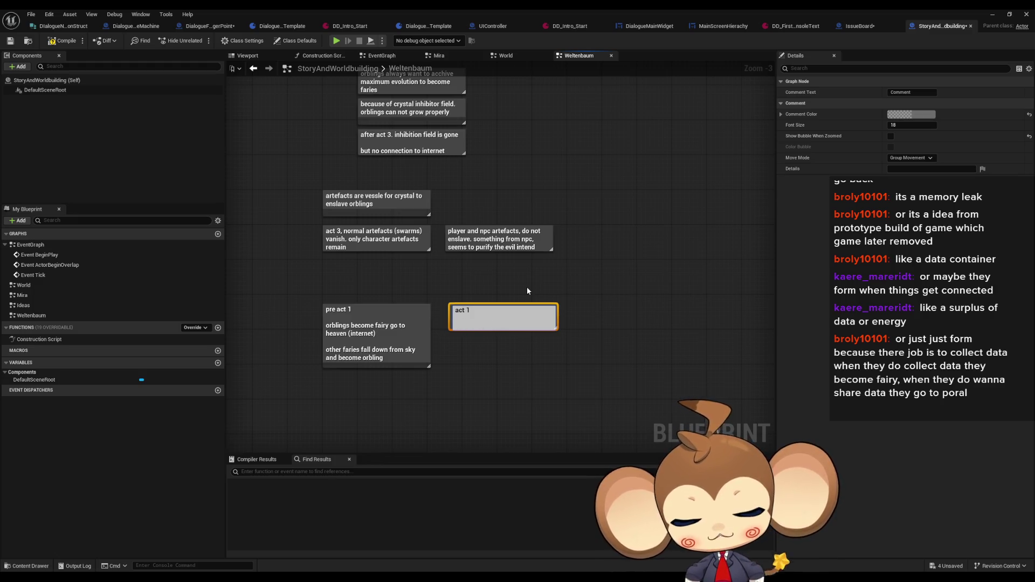
type("orblings can not gr")
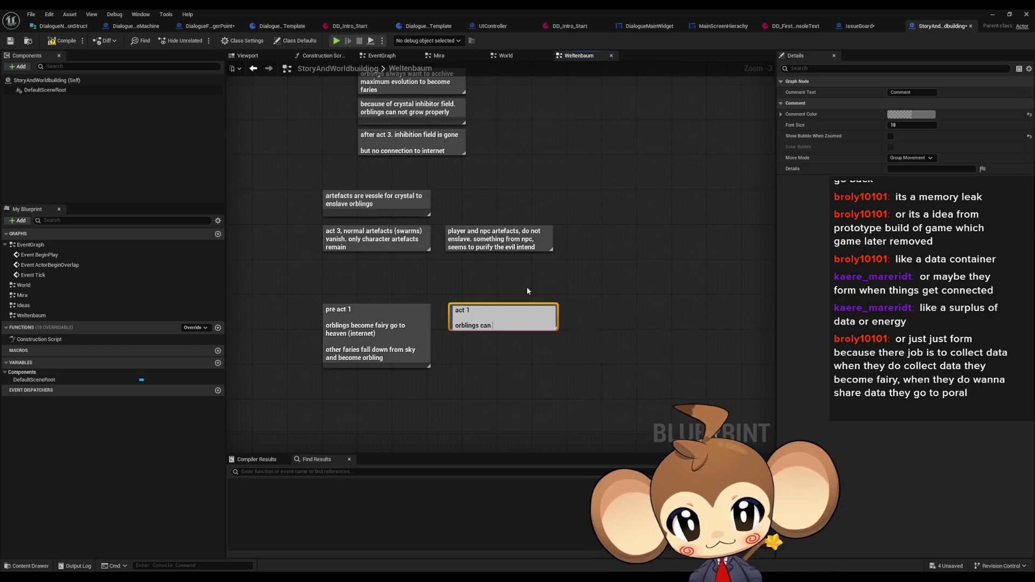
type("ow")
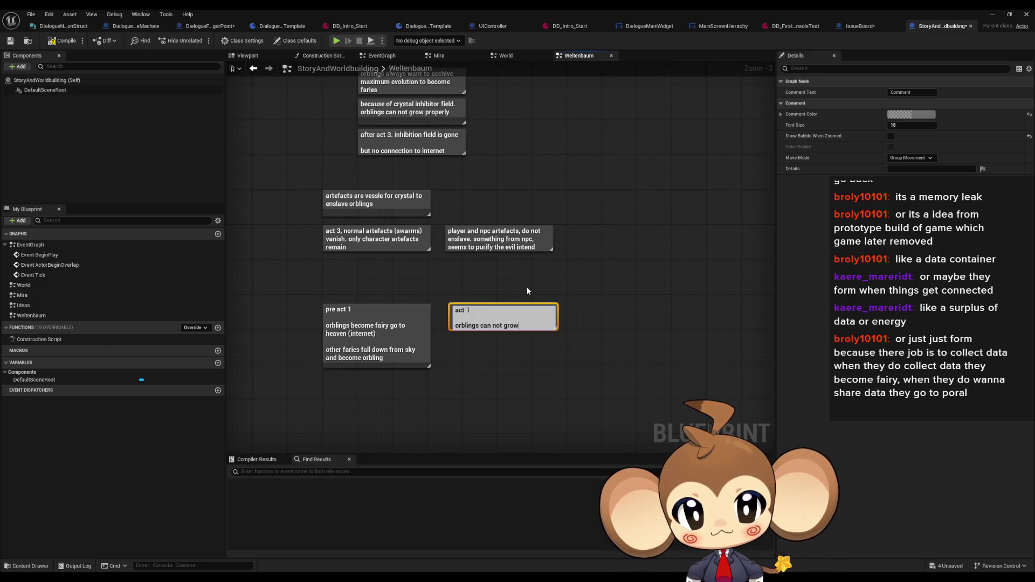
type(" because o")
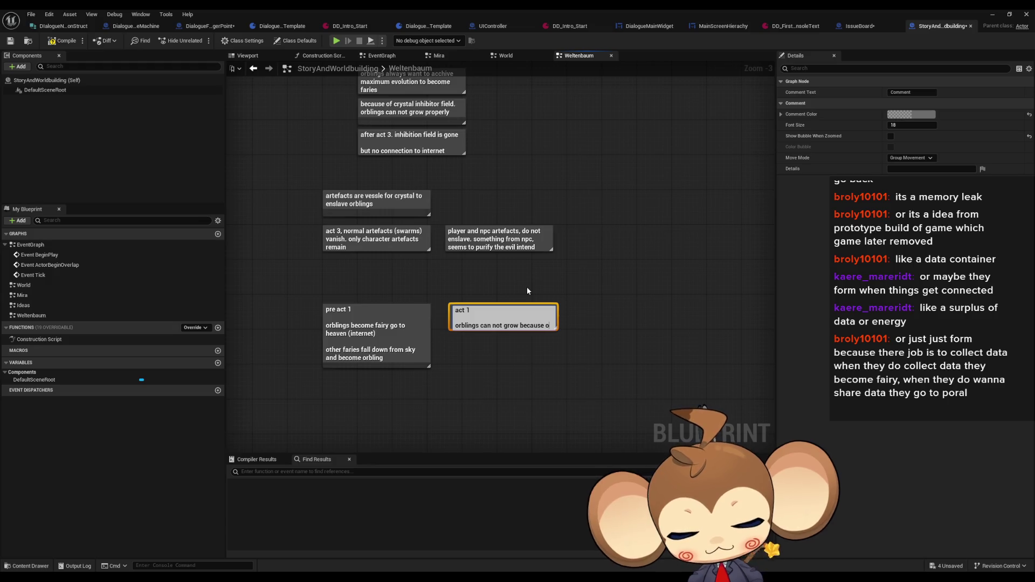
type("f inhibitio")
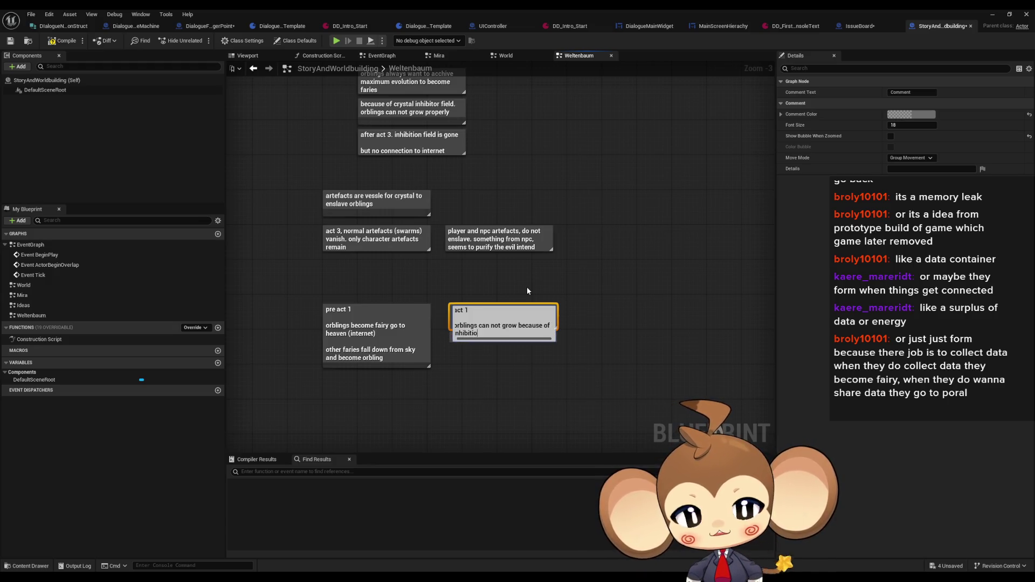
type("n (")
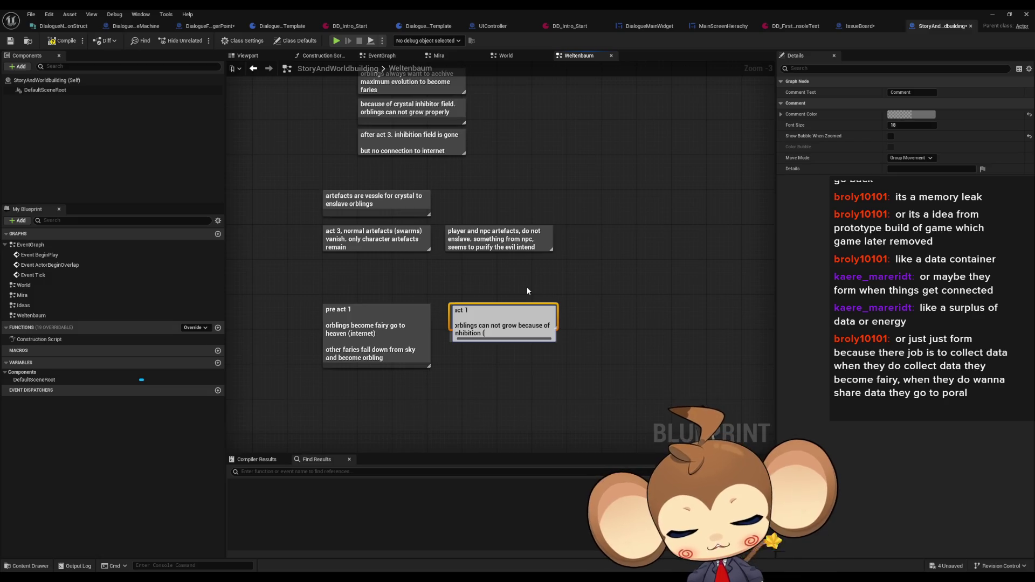
type("crystal")
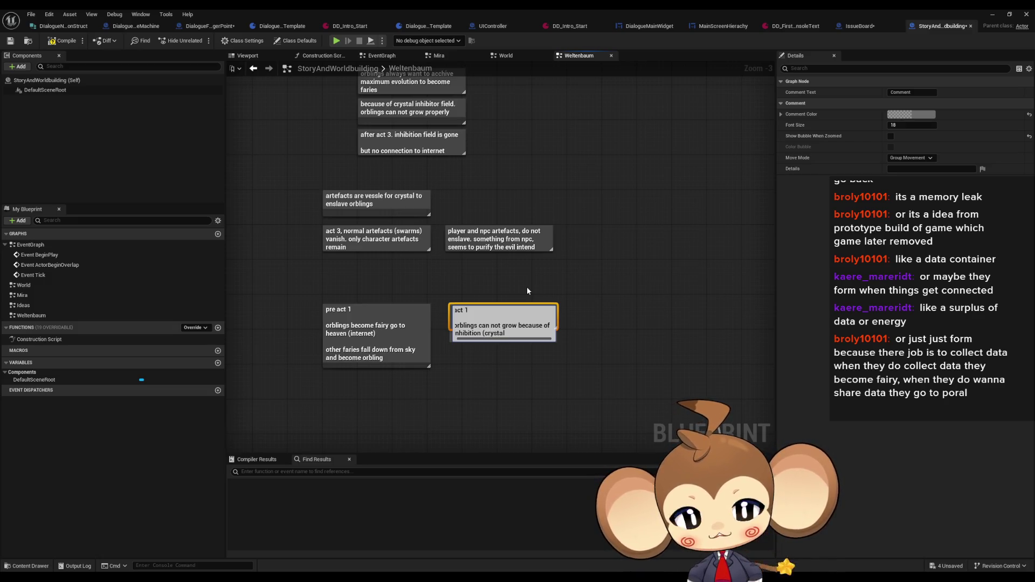
type(" st4ea")
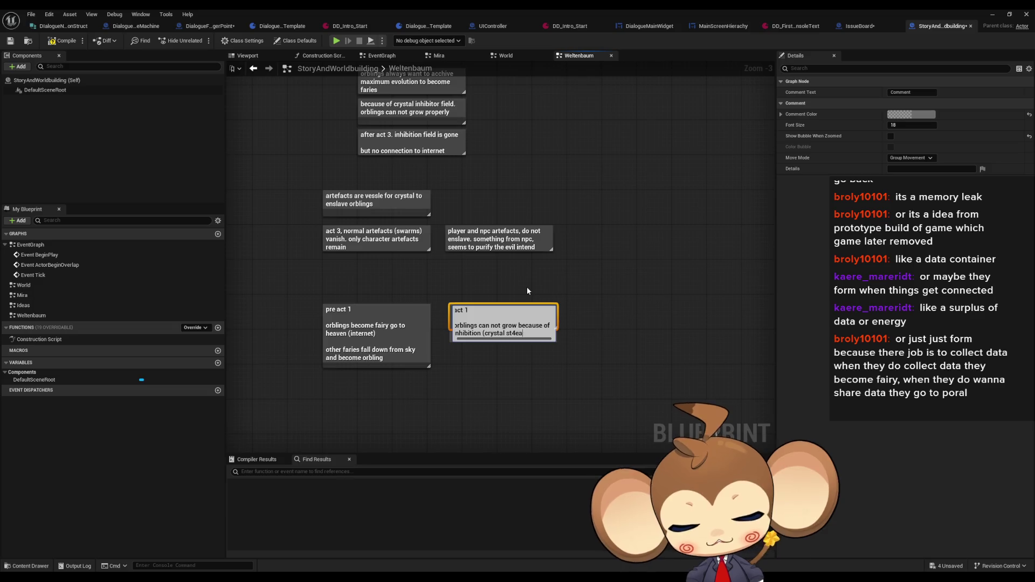
type("ls energy whe")
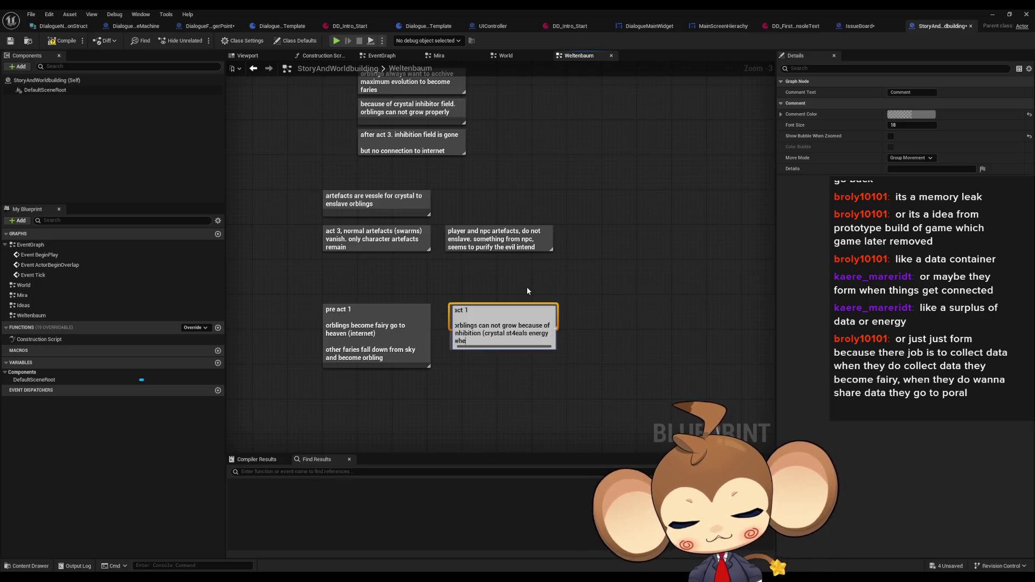
type("n almost ")
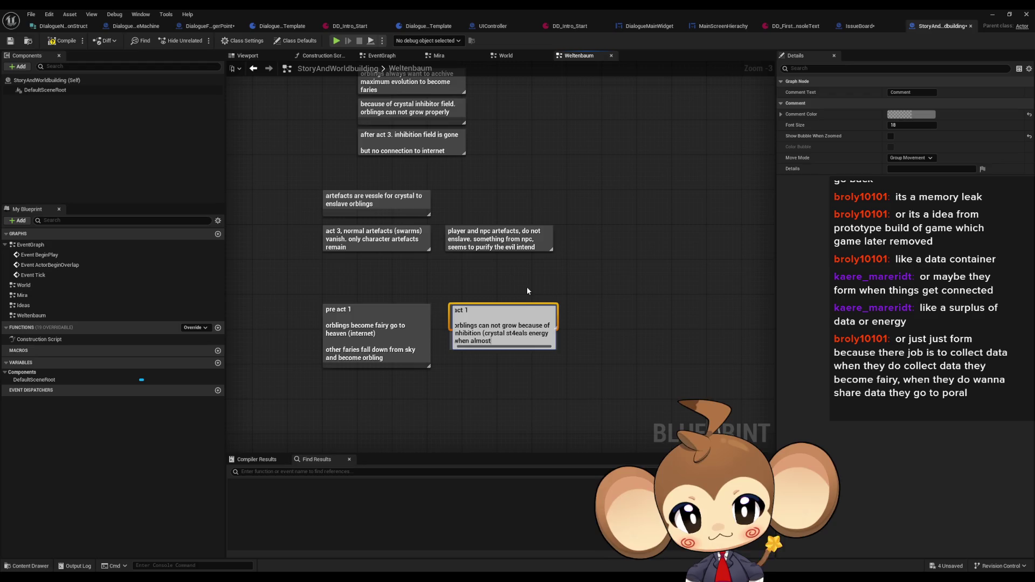
type("farie")
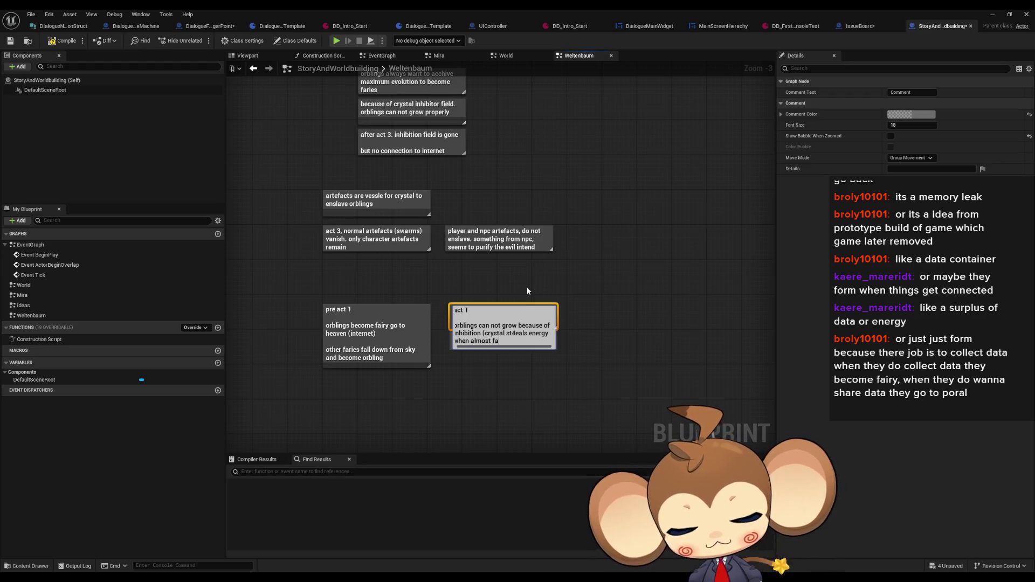
key("BackSpace")
key("BackSpace")
key("BackSpace")
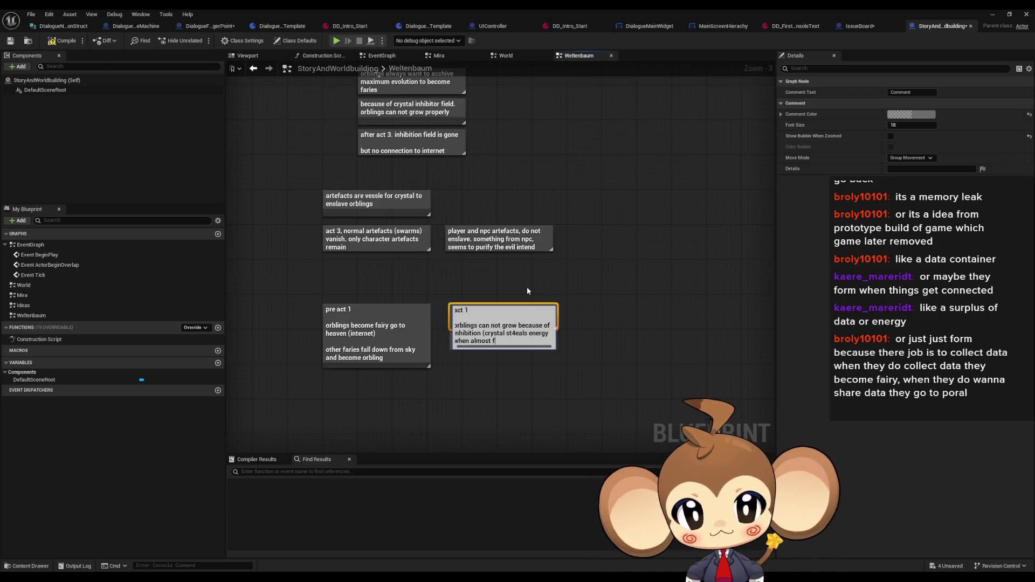
type("airy")
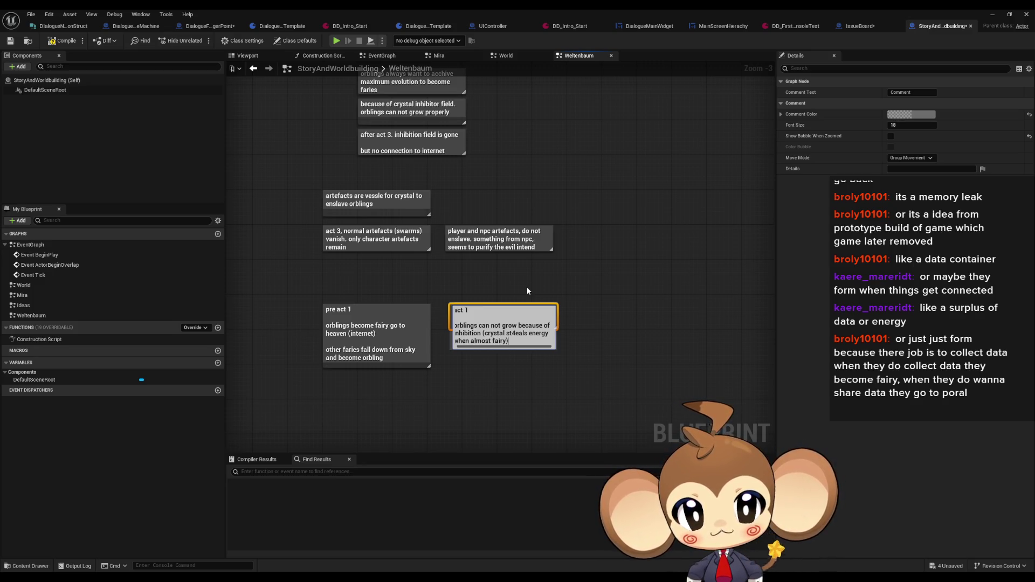
key("Return")
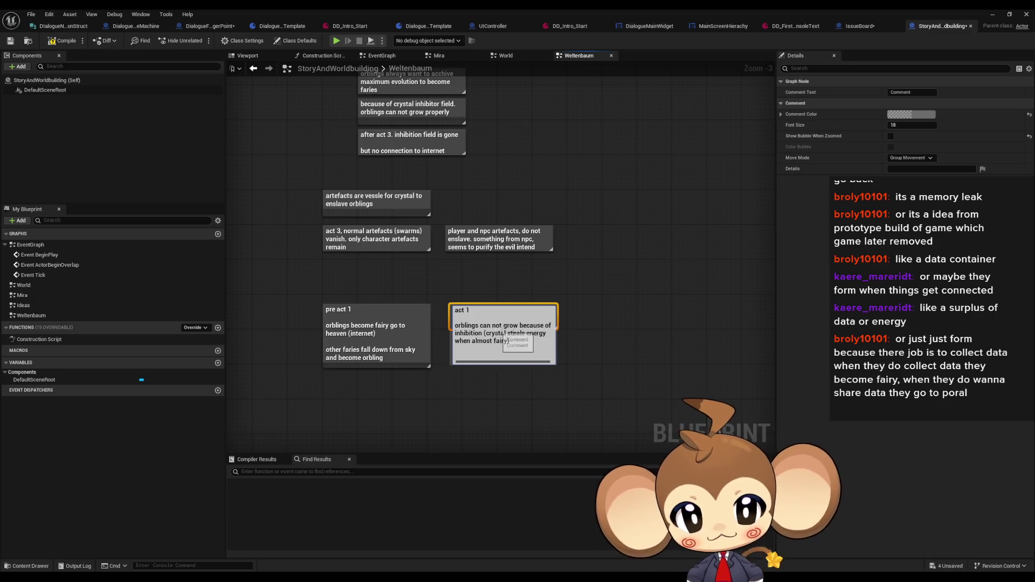
Step: Add the line 'no new orblings fall from sky because rift is closed' to act 1
double_click(487, 338)
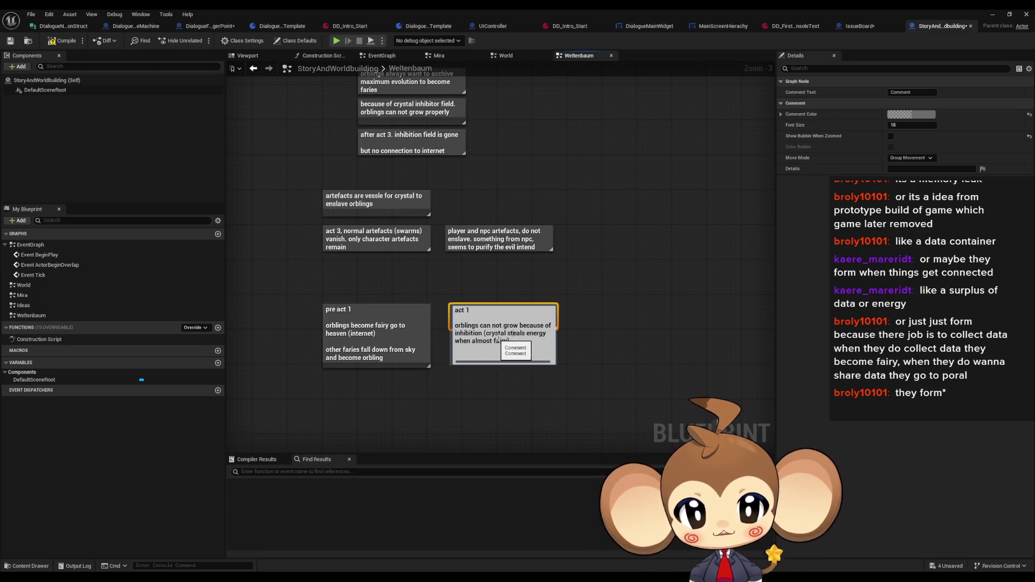
key("shift+Return")
key("shift+Return")
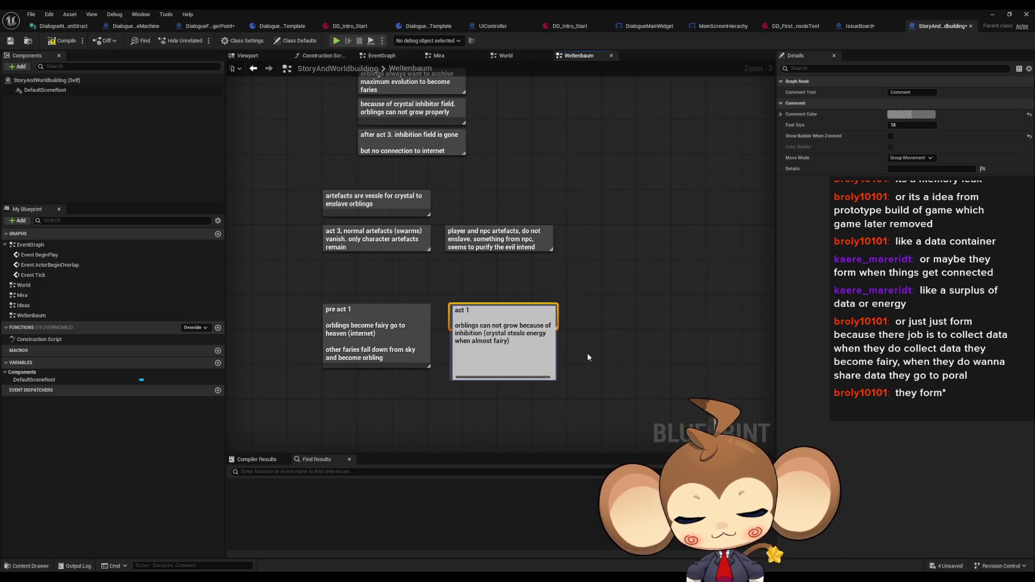
type("no new orblings fall")
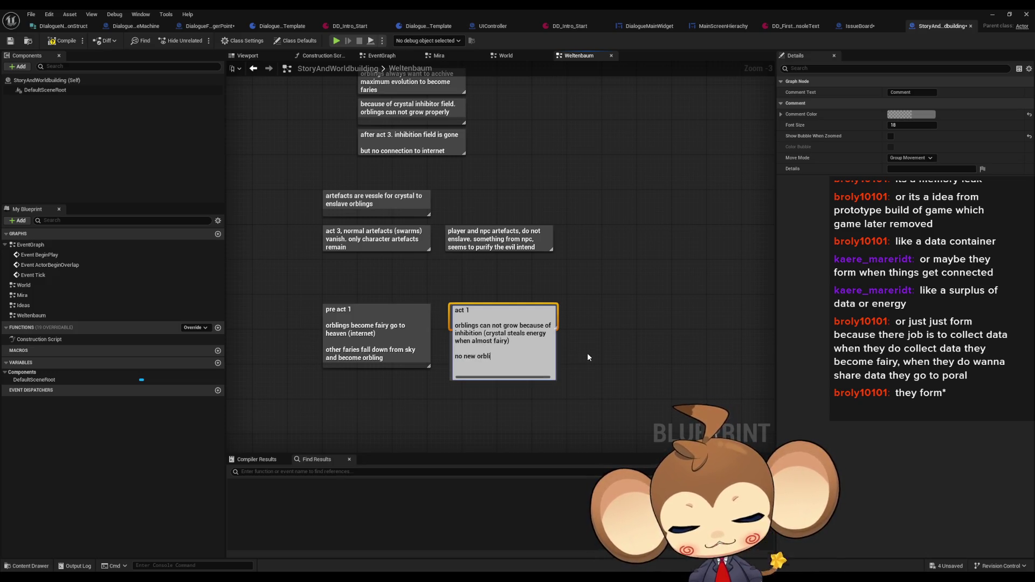
type(" from")
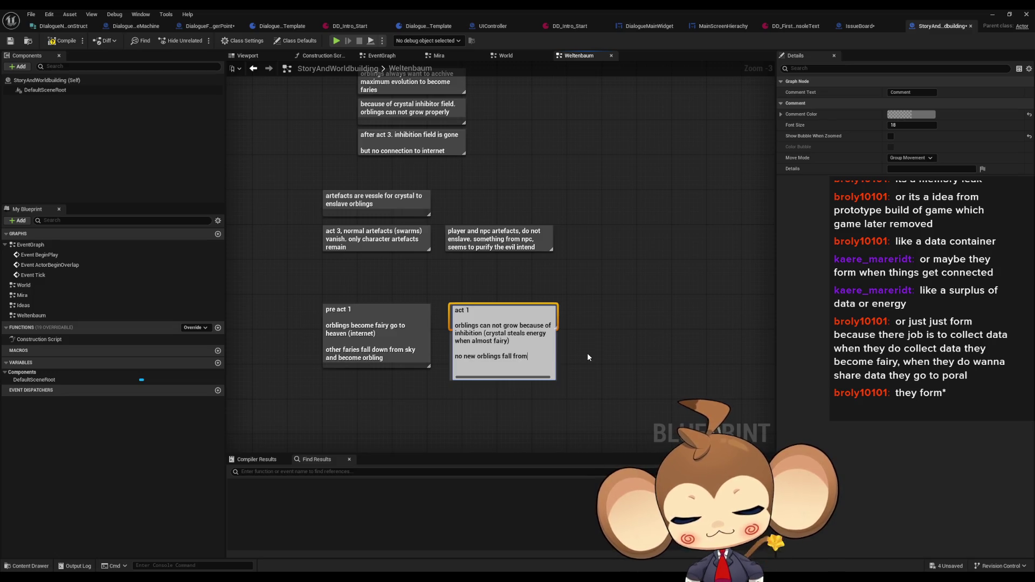
type(" sky because ")
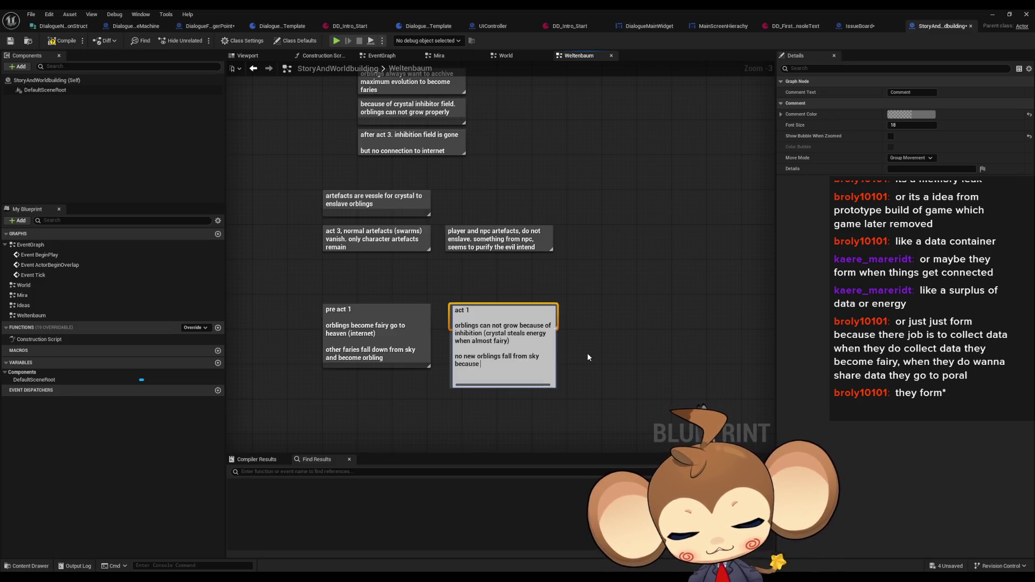
type("rift i")
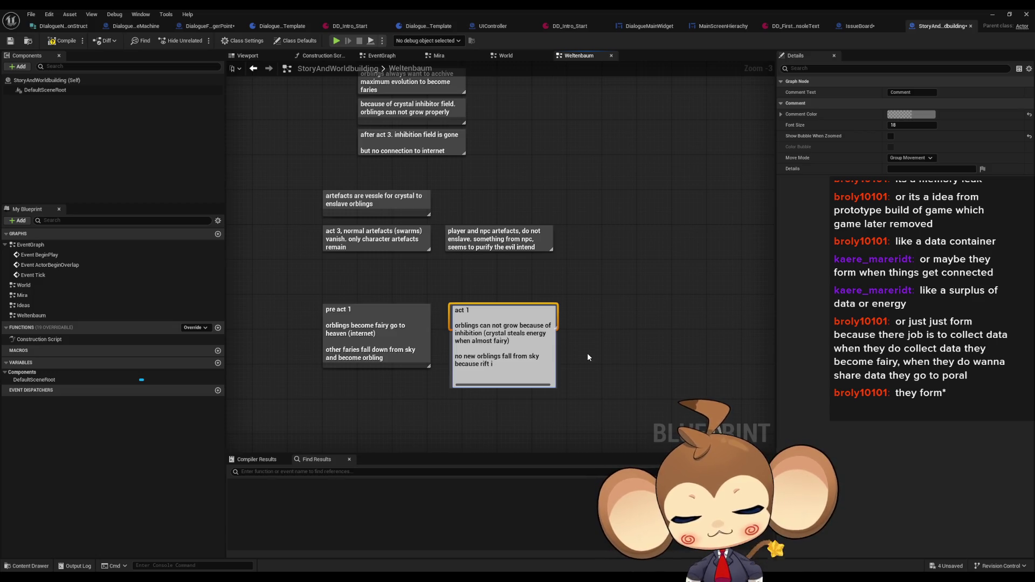
type("s closed")
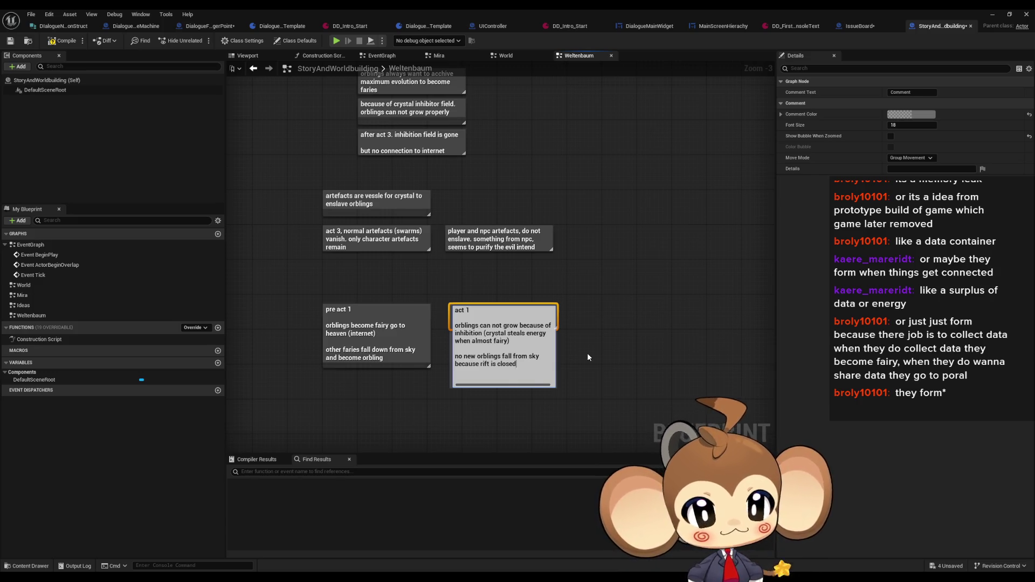
Step: Add an 'act 2' comment right of act 1: 'there are no orblings, just glitches. (except yours maybe)'
key("Return")
left_click(589, 303)
type("cact 2")
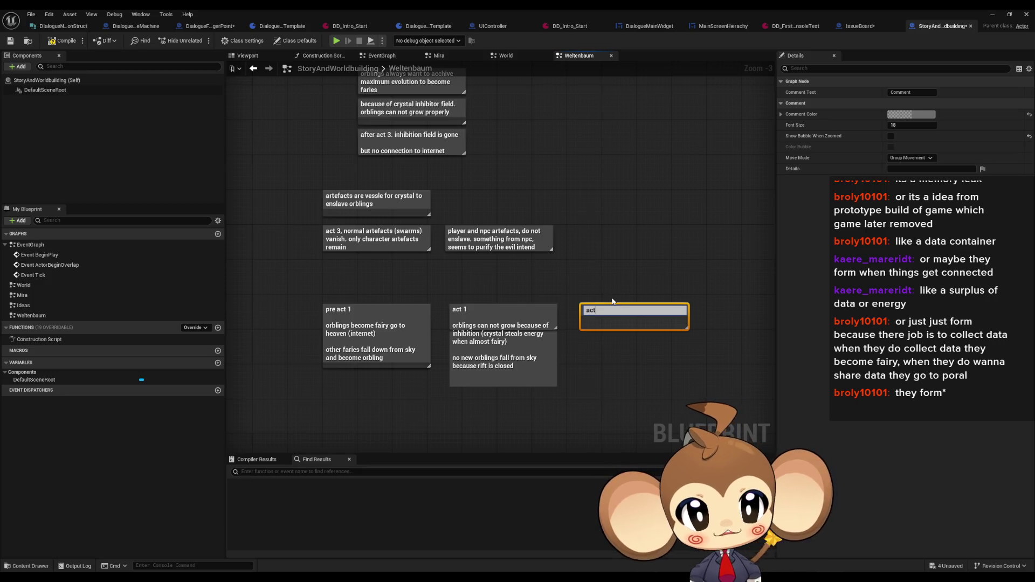
key("shift+Return")
key("shift+Return")
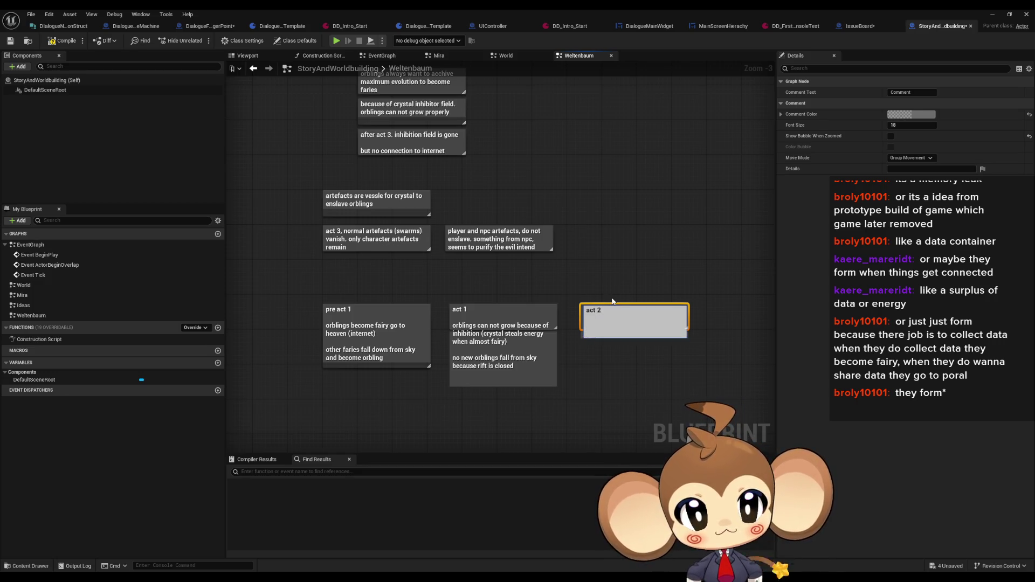
type("there are")
type("no orblings,")
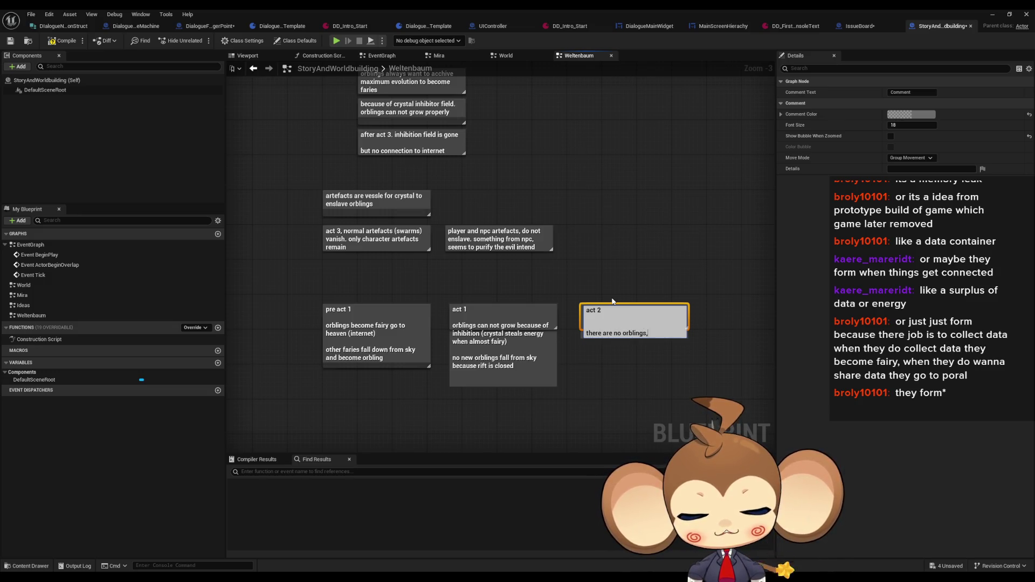
type(" just gl")
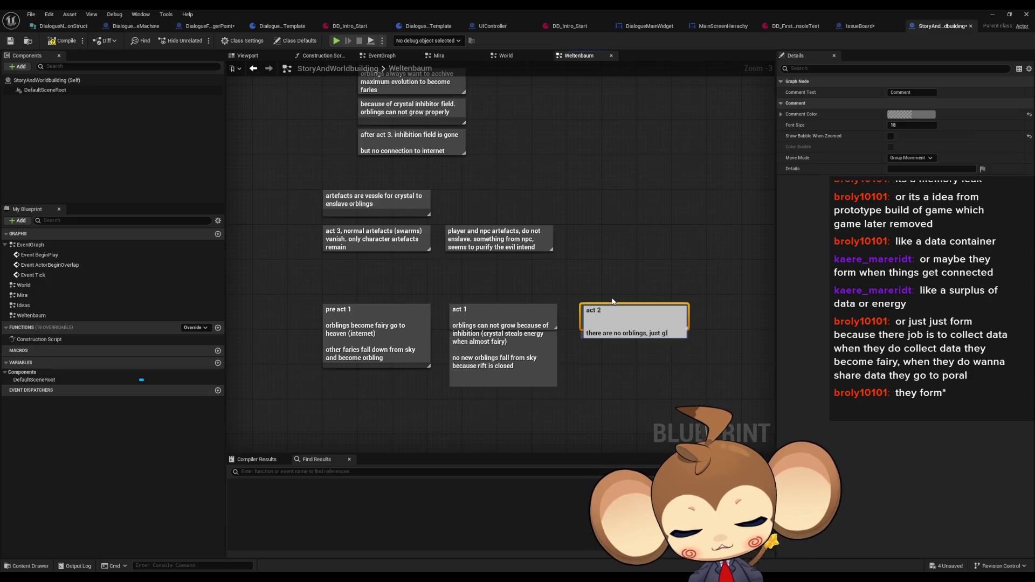
type("itches.")
key("Return")
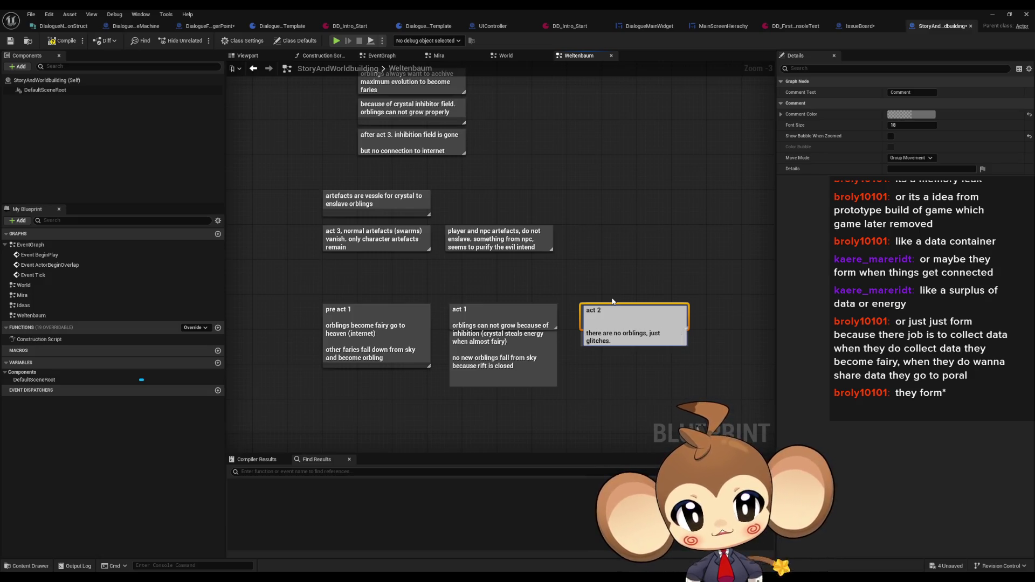
type("(exc")
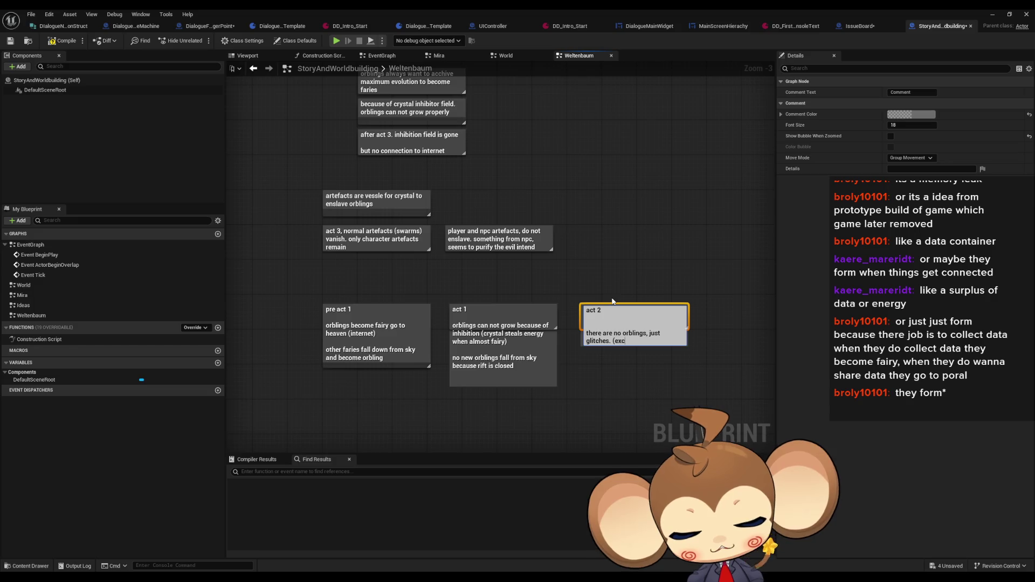
type("ept yours")
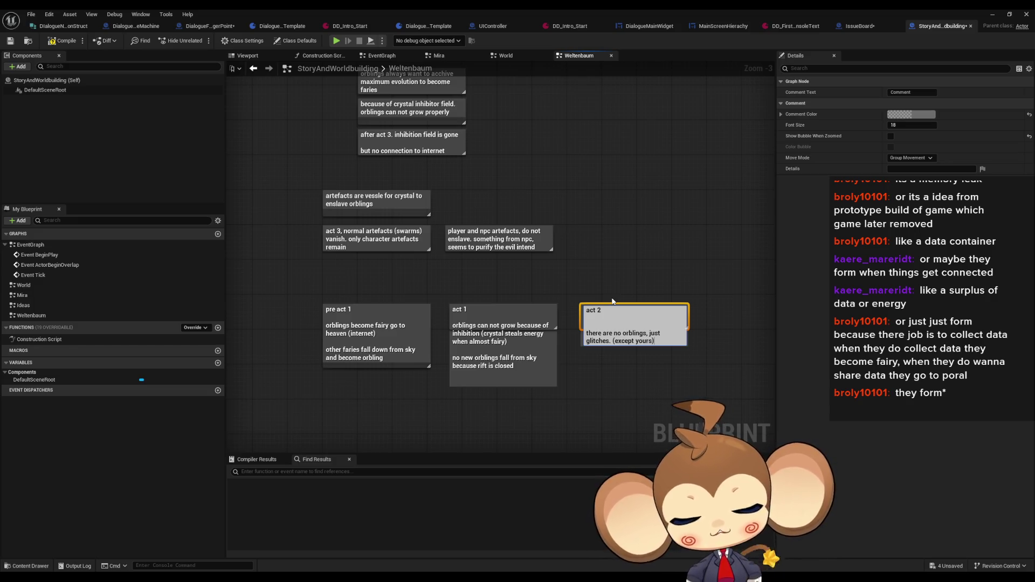
type(" maybe)")
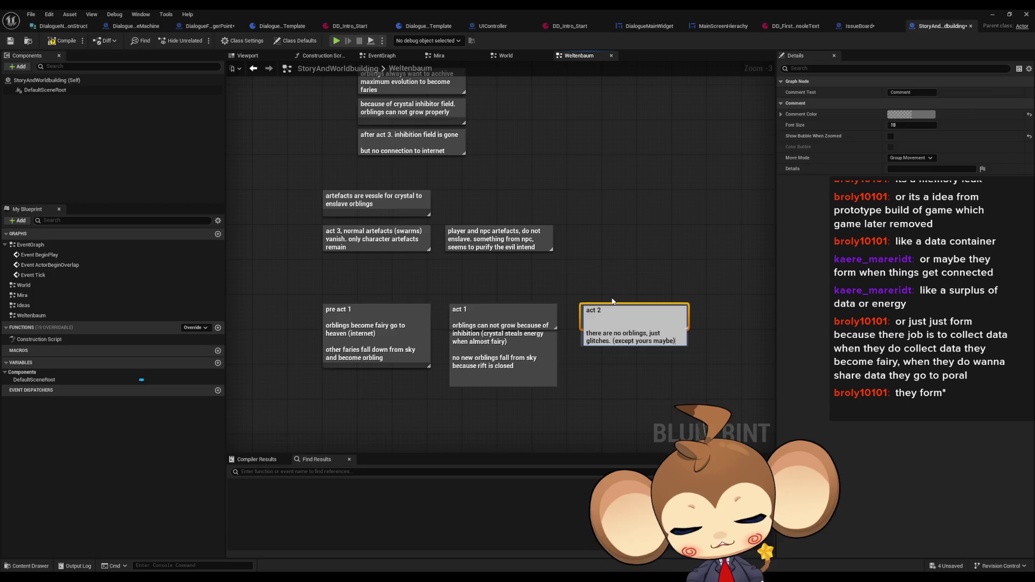
key("Return")
left_click_drag(664, 309, 629, 289)
Step: Create a new comment to the right of the act 2 note for act 3
type("c")
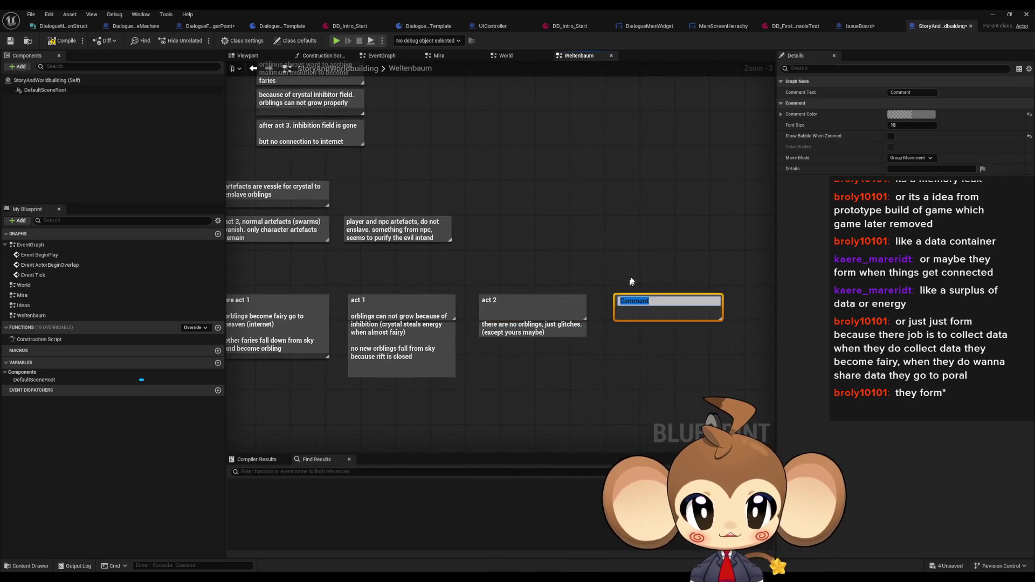
type("act 3.")
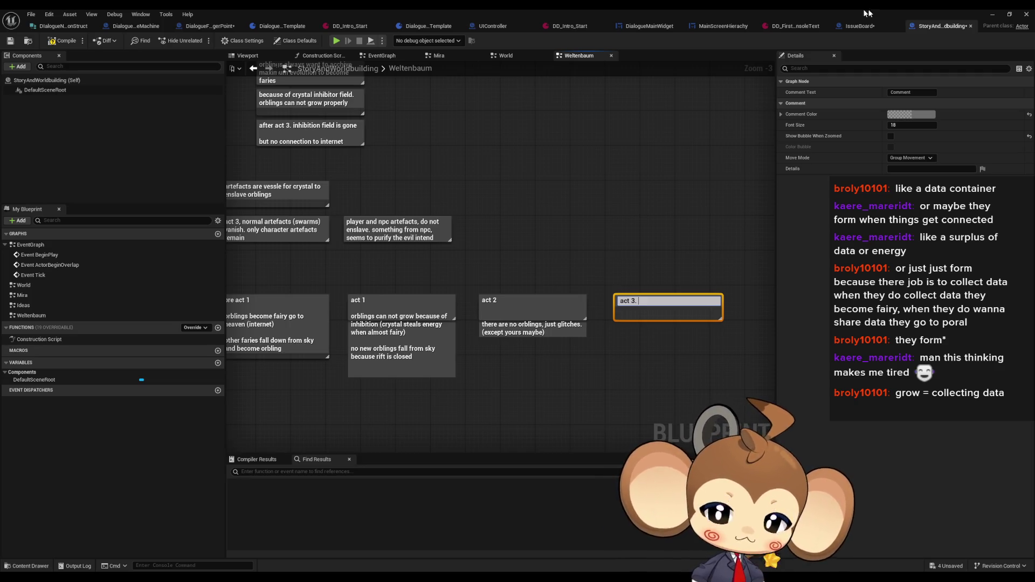
Step: Write under 'act 3.' that orblings grow the tree to reopen the rift so they don't become fairies
left_click(644, 283)
double_click(651, 297)
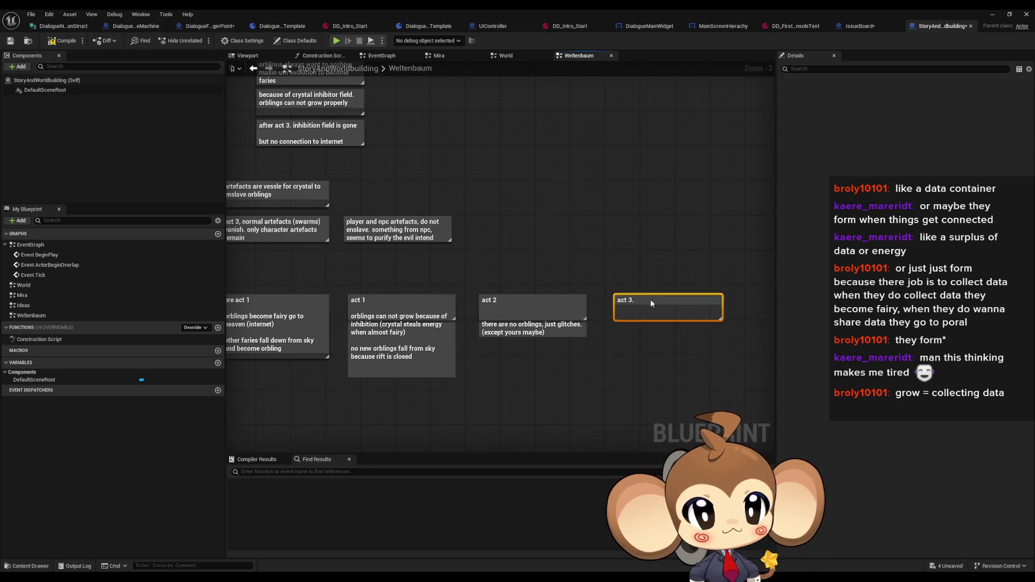
key("shift+Return")
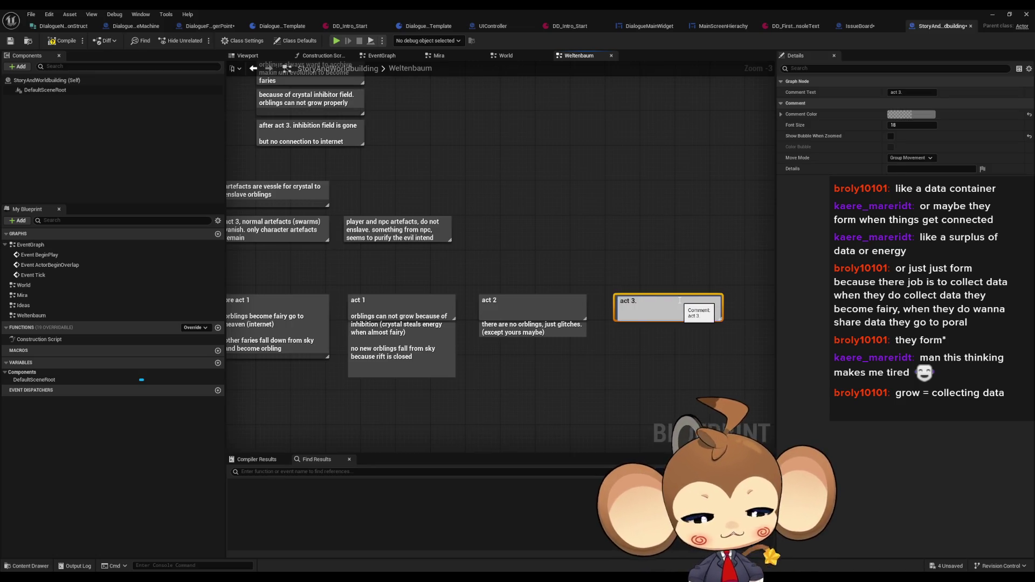
type("orblings choo")
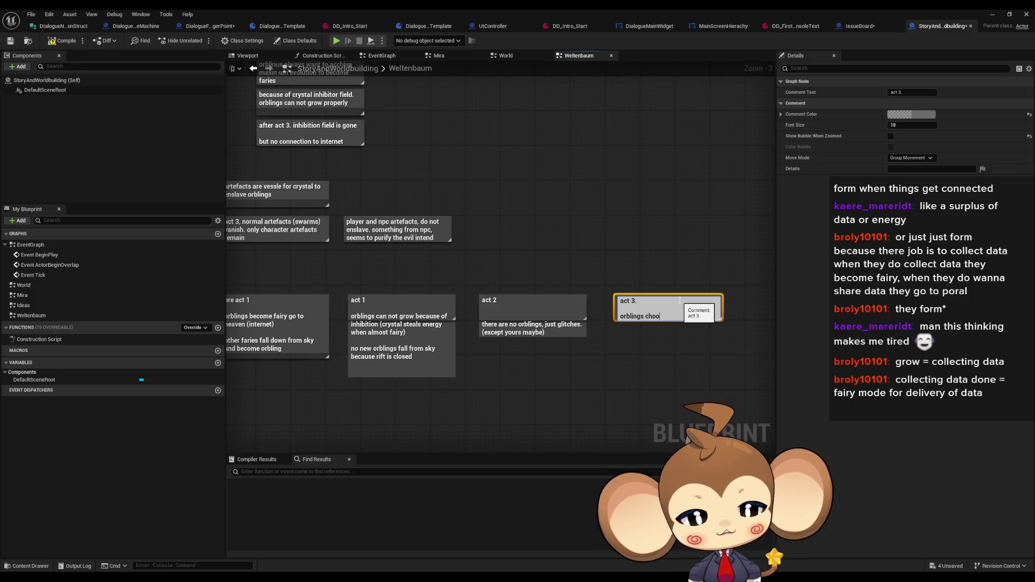
type("se to gr")
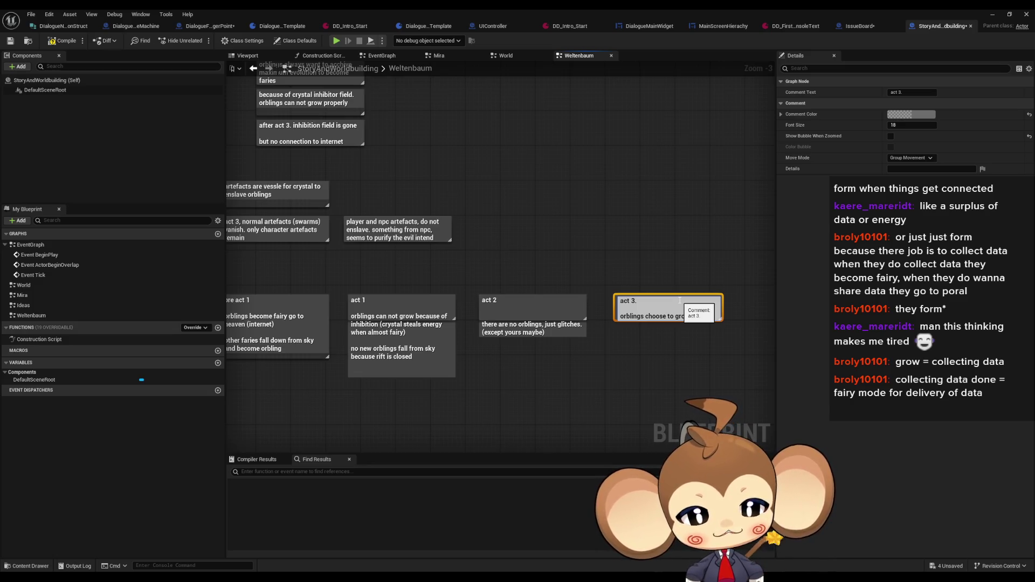
type("order to open rift")
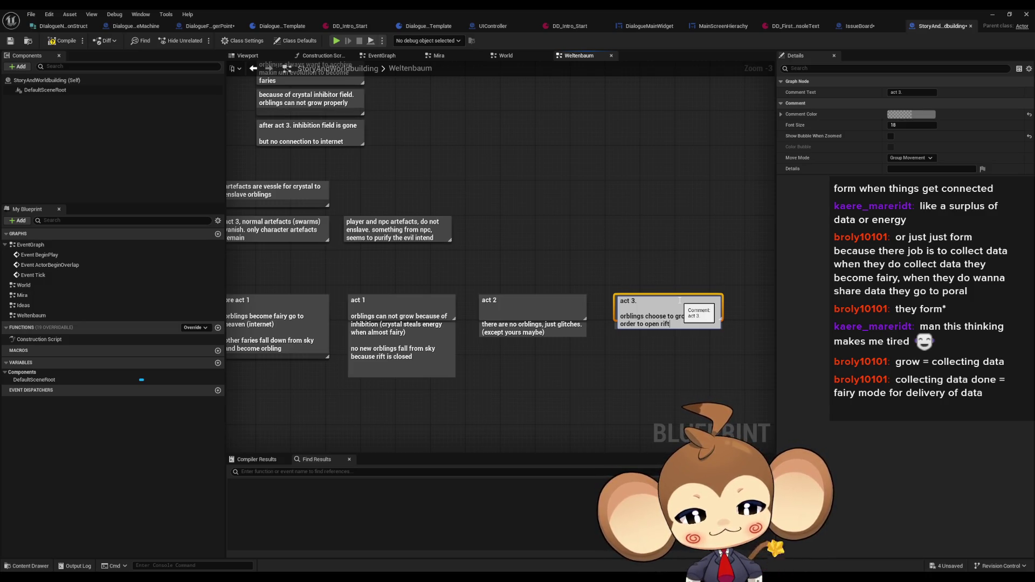
type(" again.")
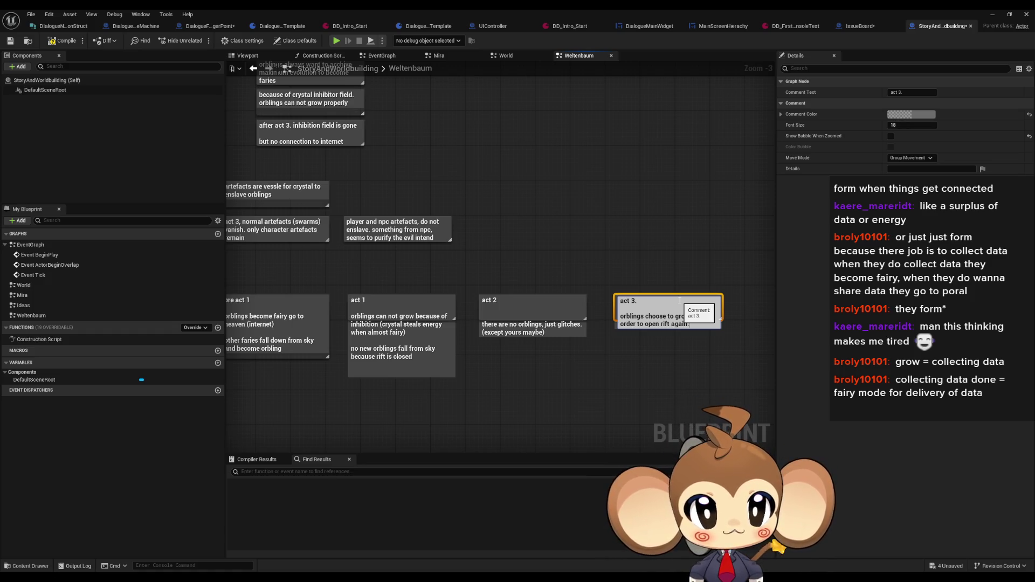
type(" so they")
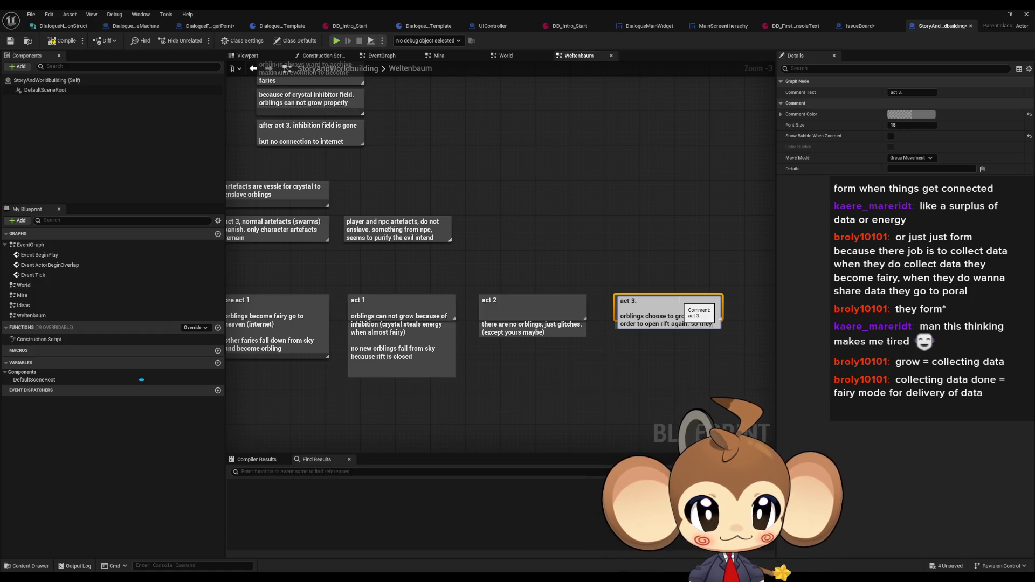
type(" dont become ")
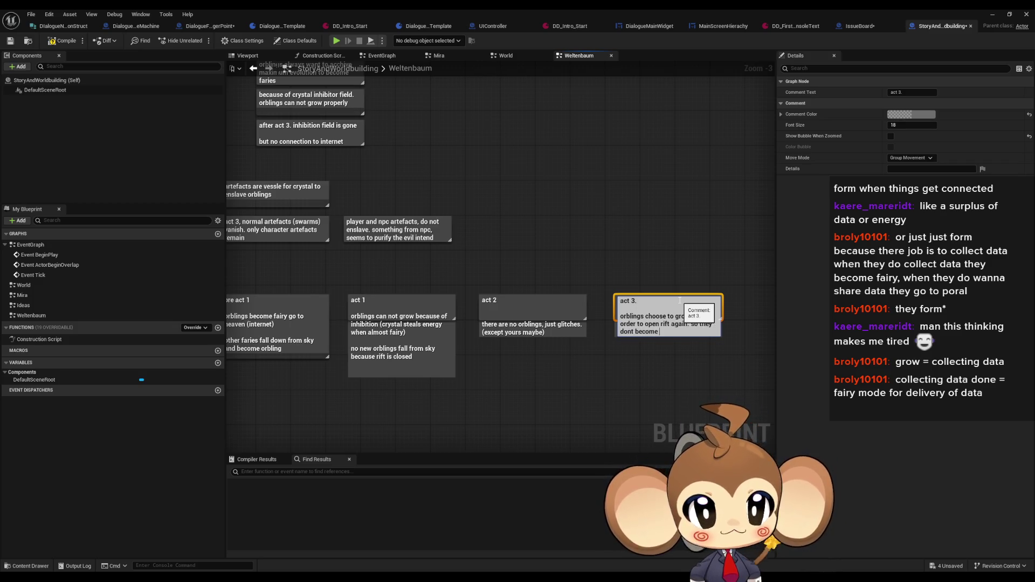
type("fairies")
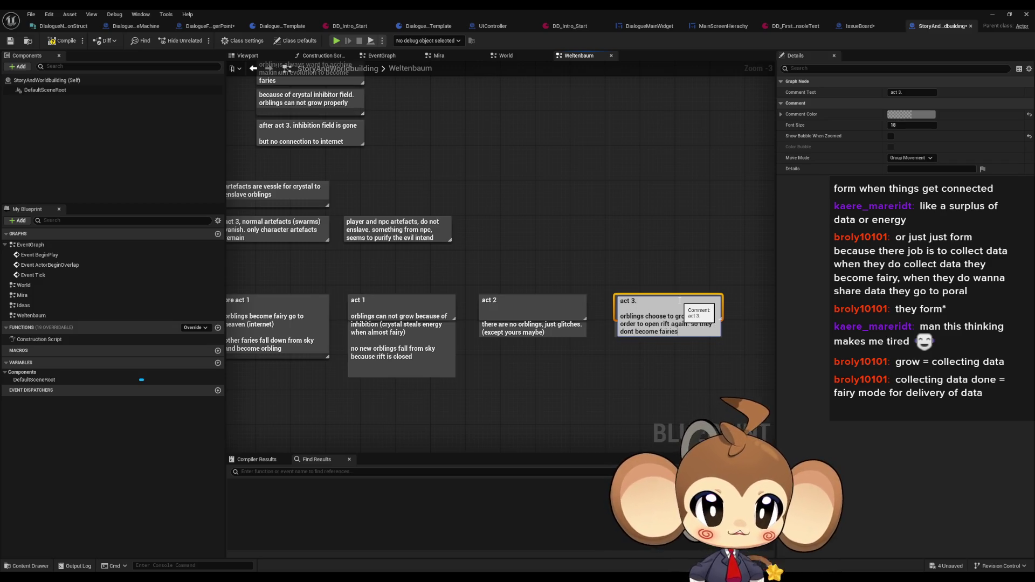
key("Return")
Step: Title the new comment 'epilogue.' with the line 'rift is open and orbling-fariy route is back'
type("c")
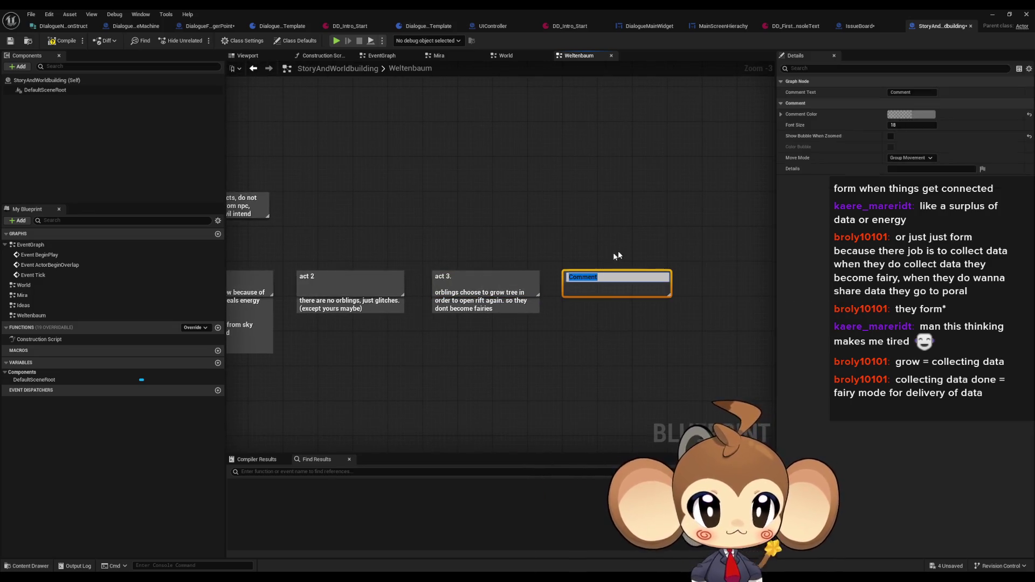
type("epilogue.")
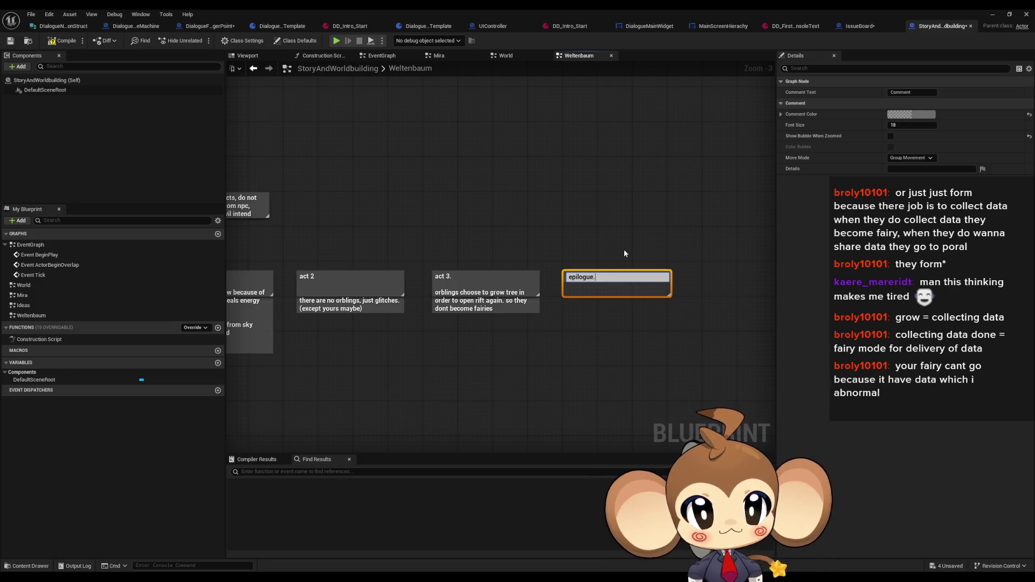
key("shift+Return")
type("rift is open ")
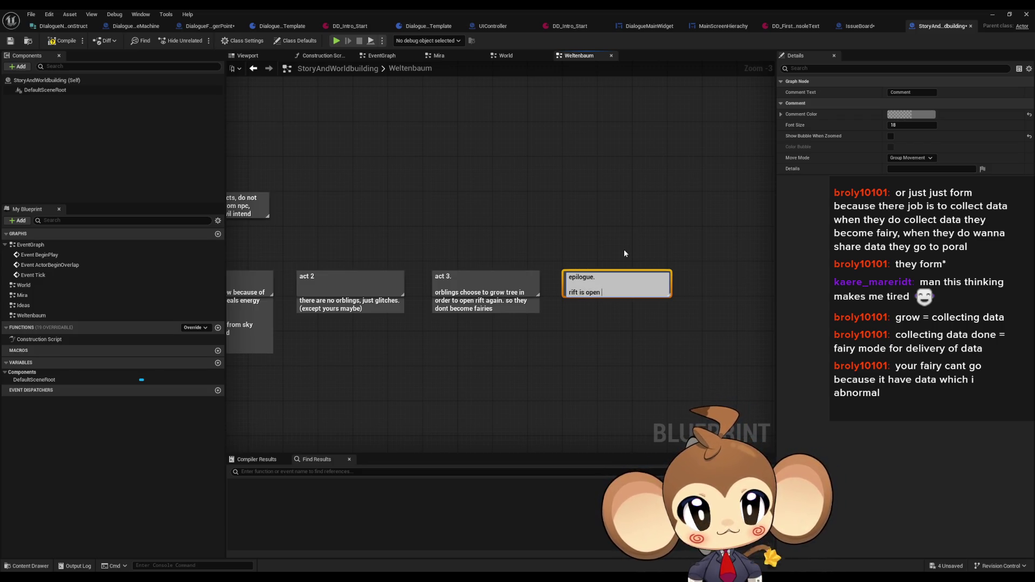
type("and ")
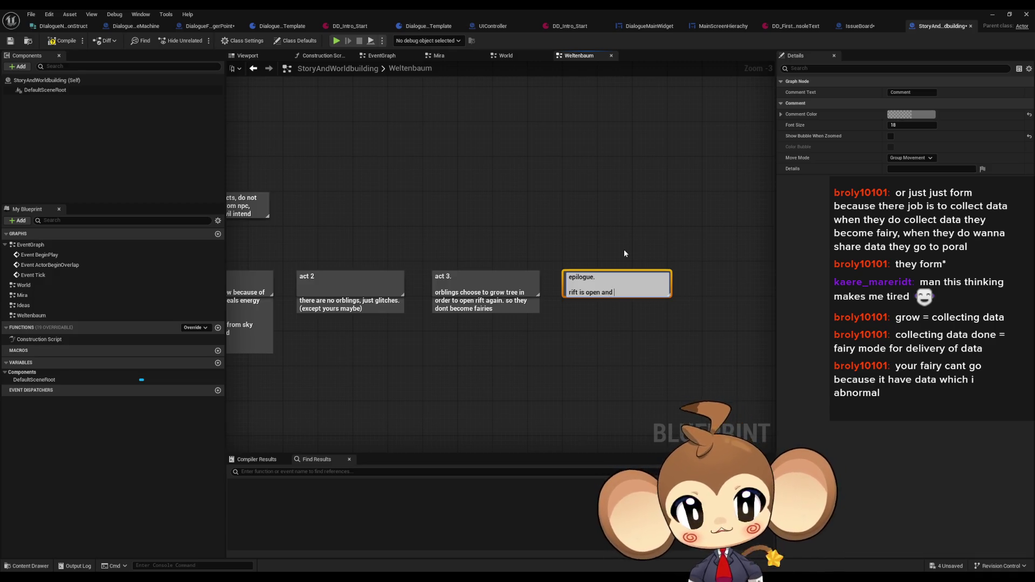
type("f")
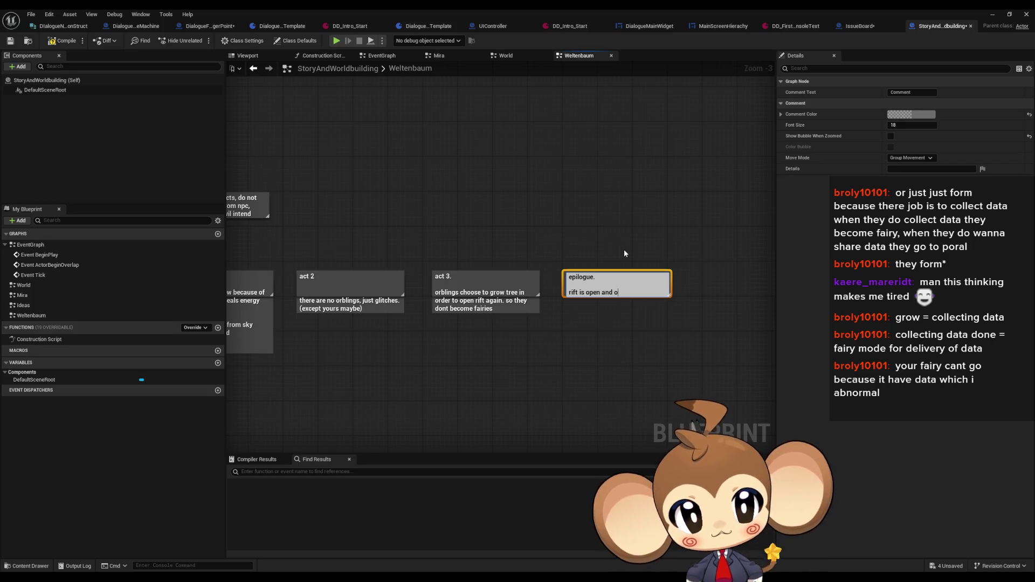
key("BackSpace")
type("orbling")
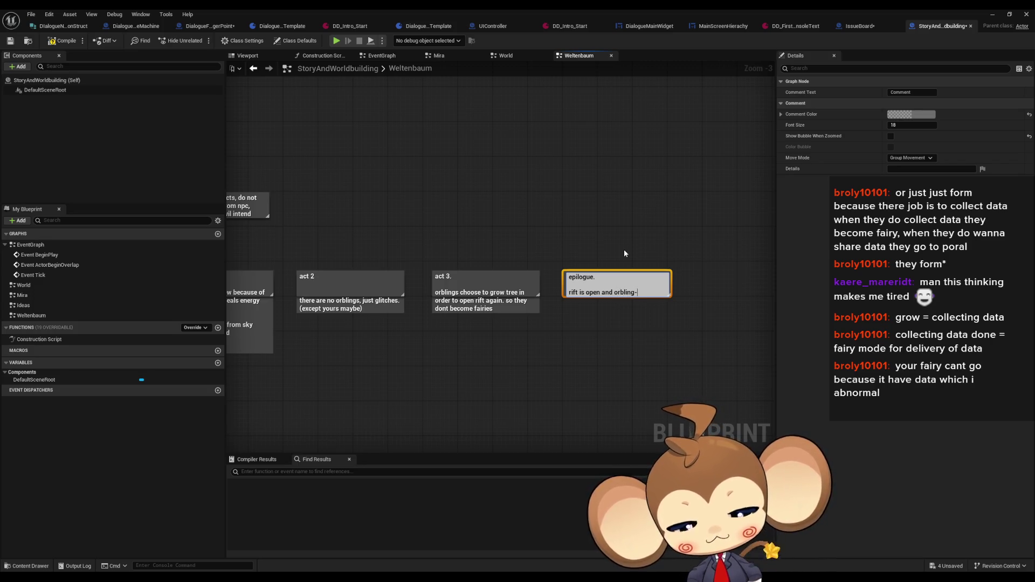
type("-fariy ")
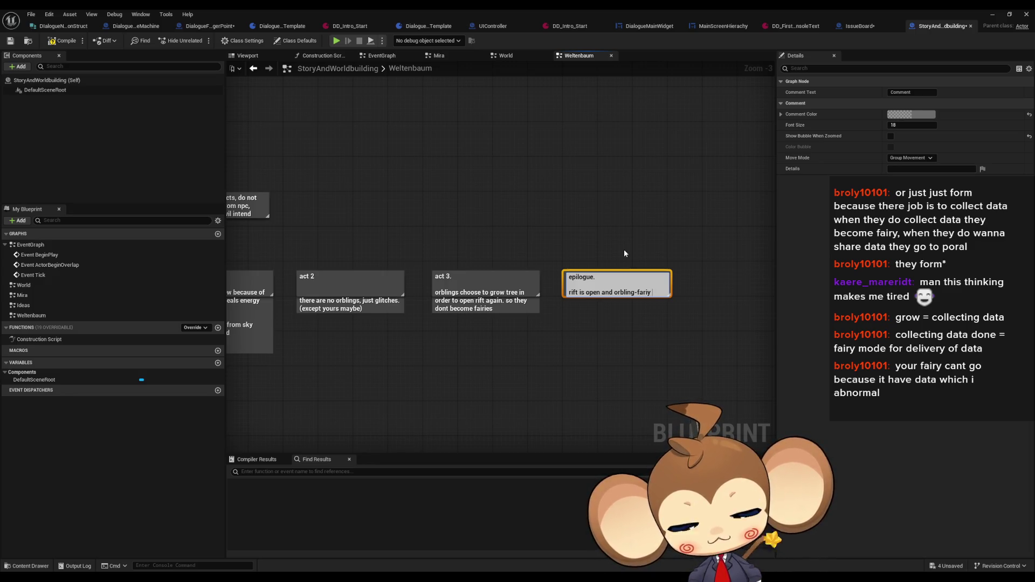
type("route is back")
key("Return")
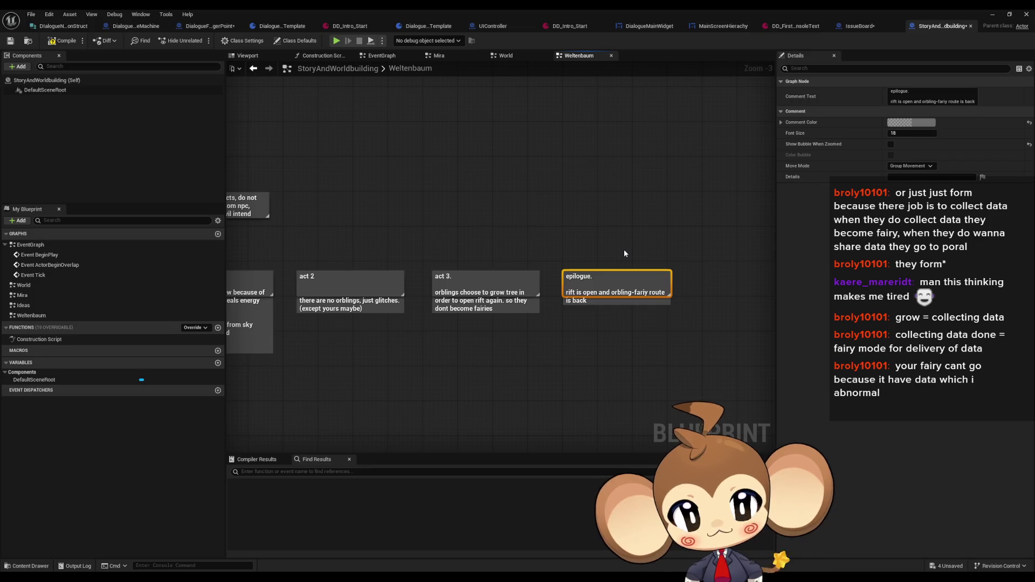
Step: Lengthen the act 3 note and add 'crystal creates more orblings' and 'orblings are all over the world again'
left_click_drag(476, 318, 476, 362)
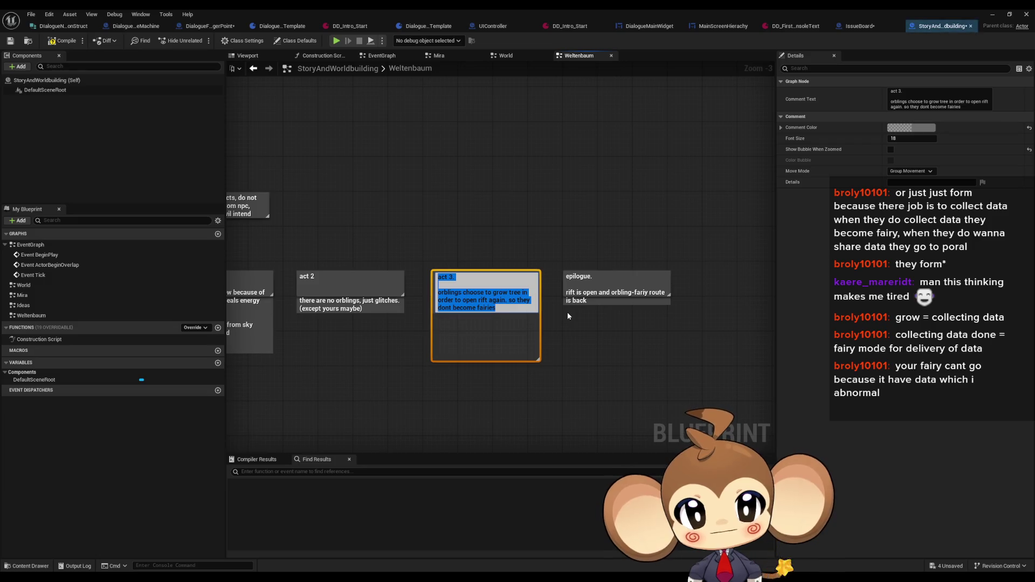
key("End")
key("shift+Return")
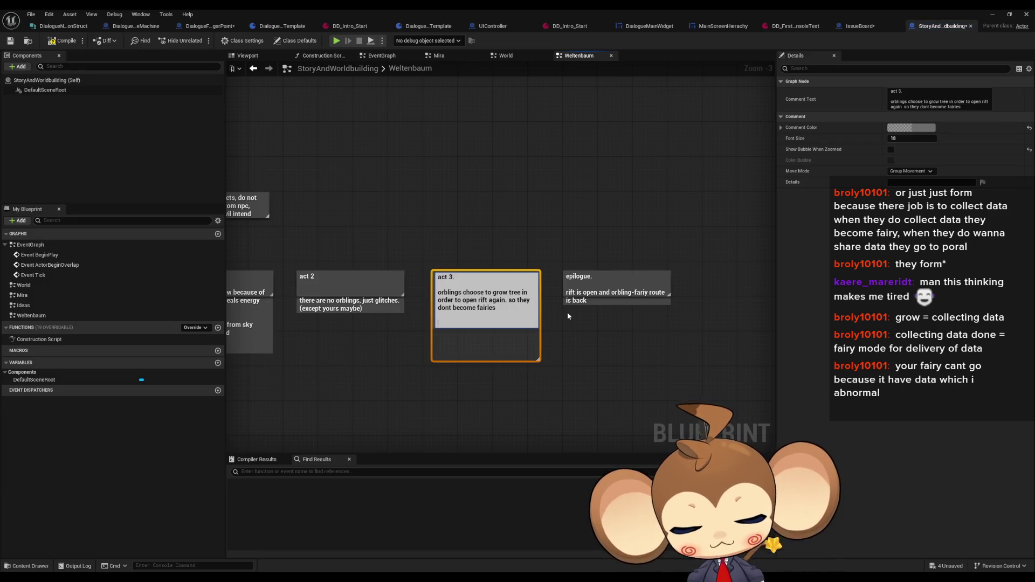
type("crystal")
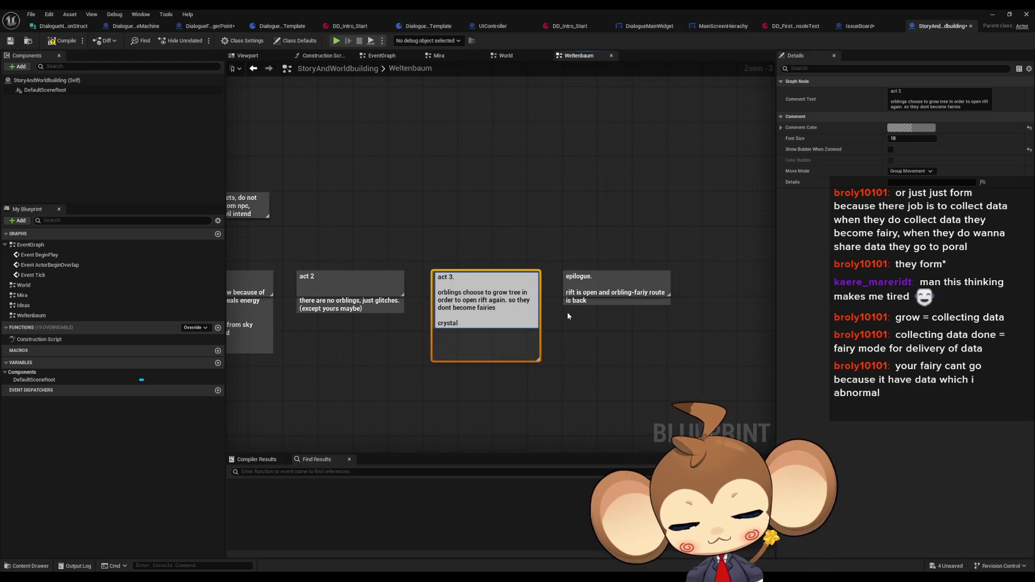
type(" creates more")
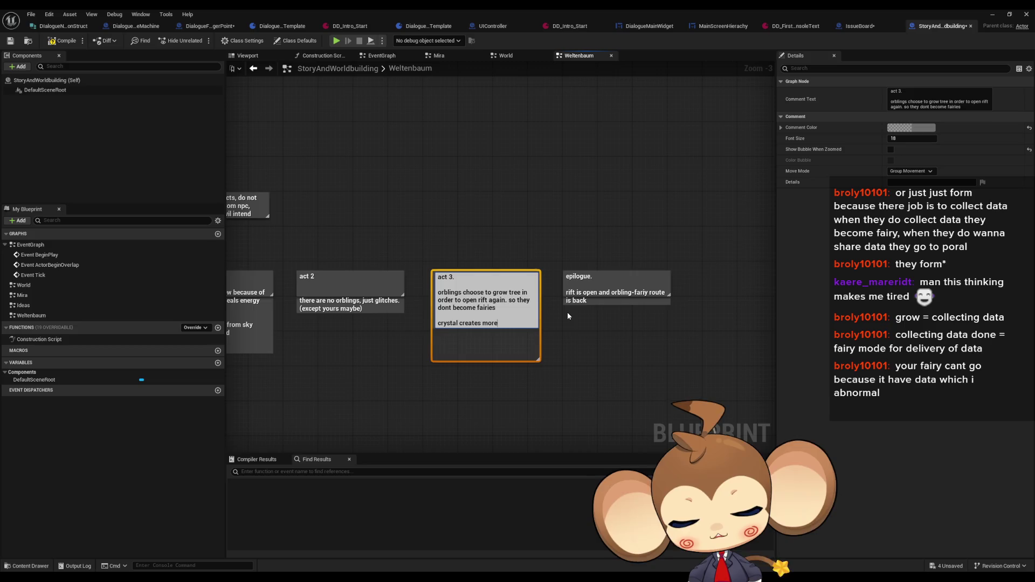
type(" orblings")
key("shift+Return")
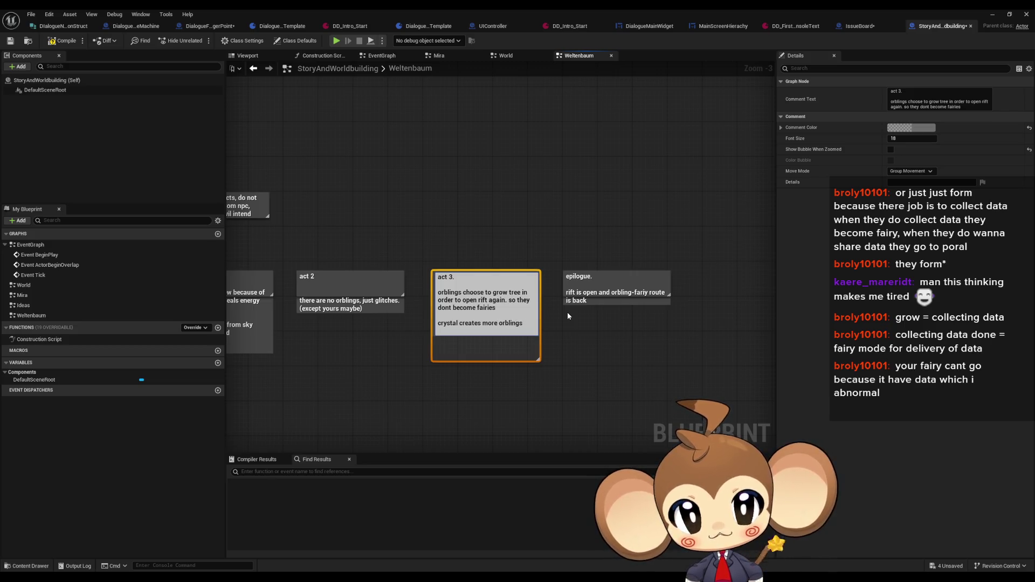
type("orblings ")
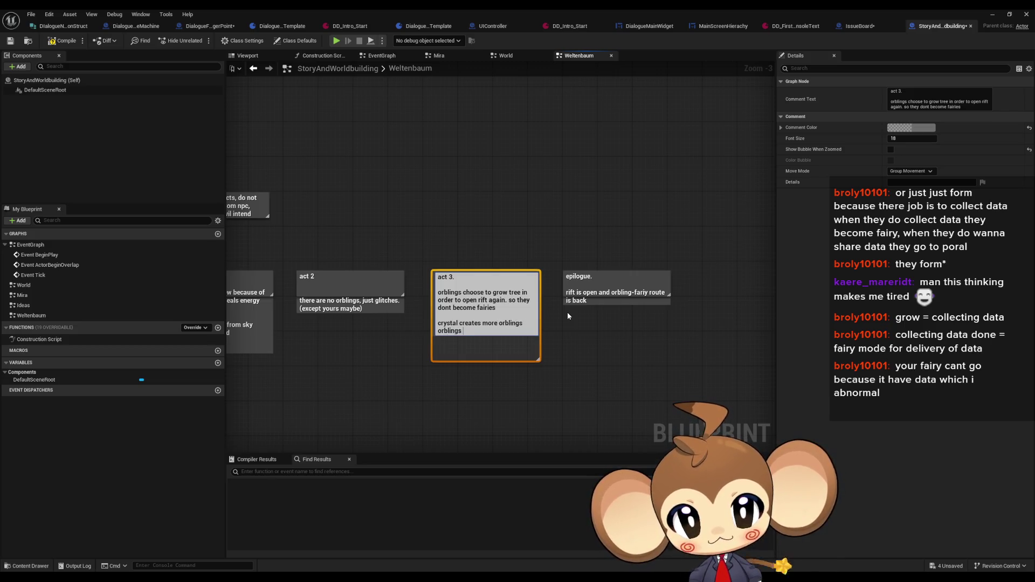
type("all")
key("BackSpace")
type("re ")
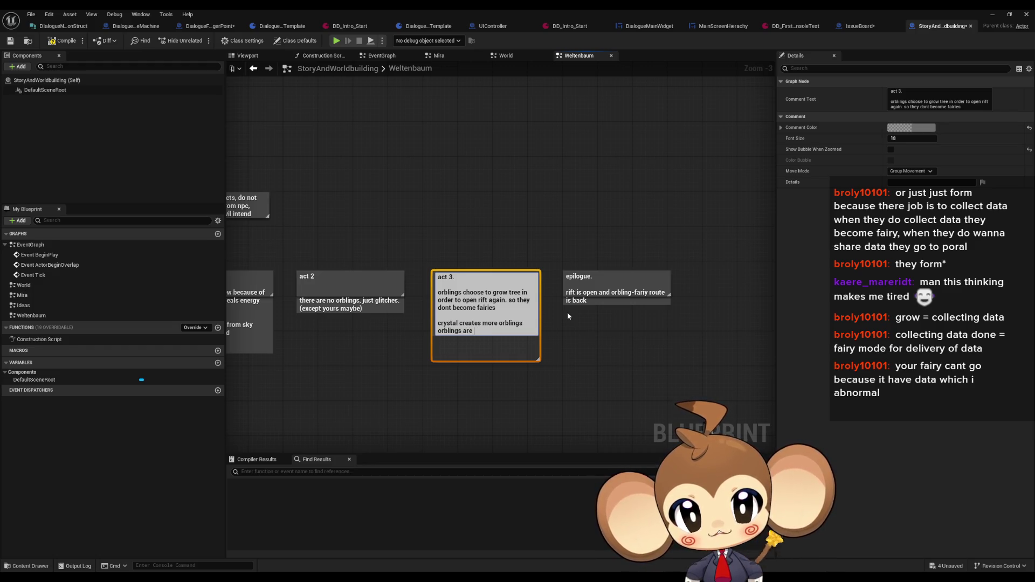
type("all over the wor")
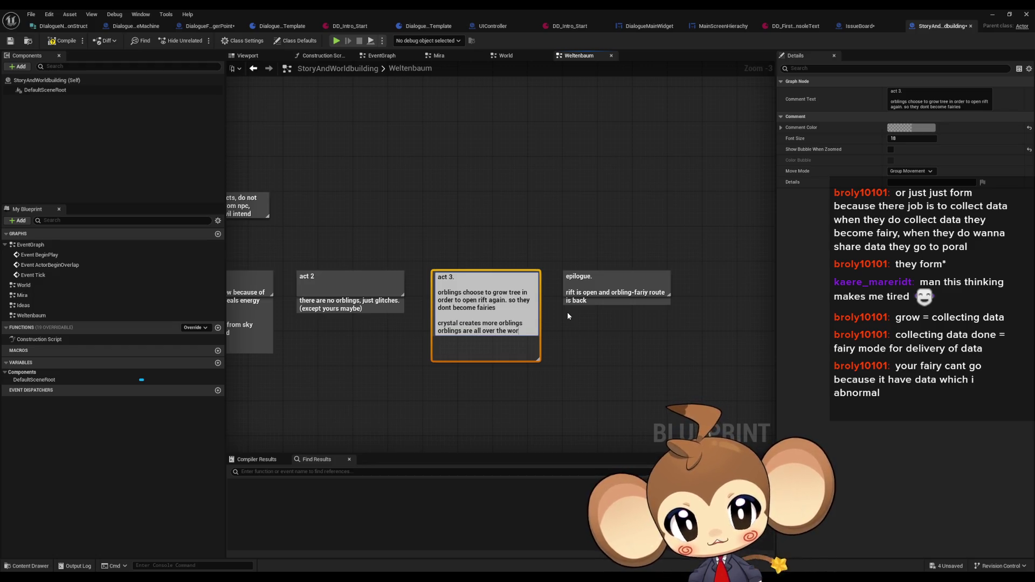
type("ld again")
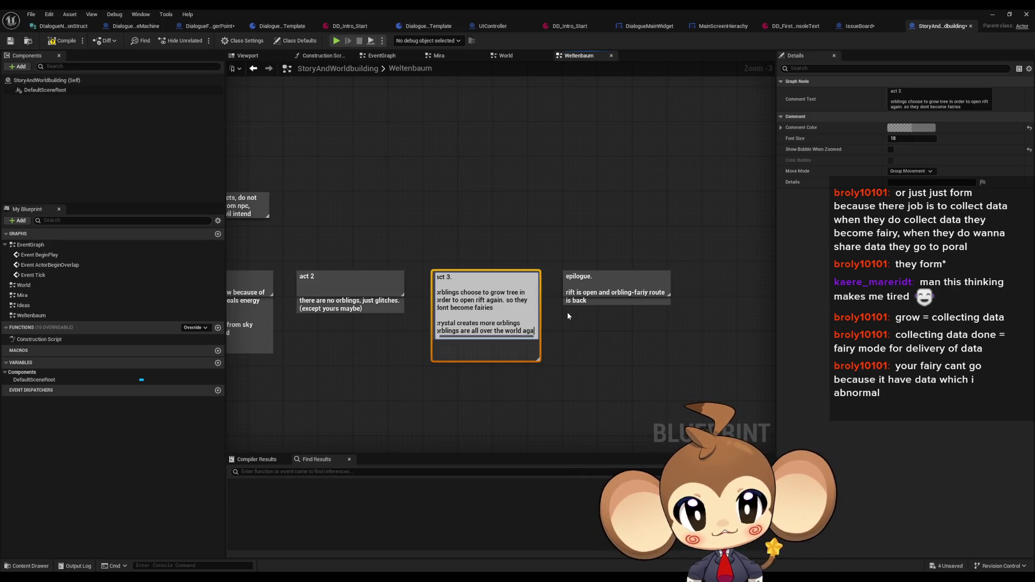
key("Return")
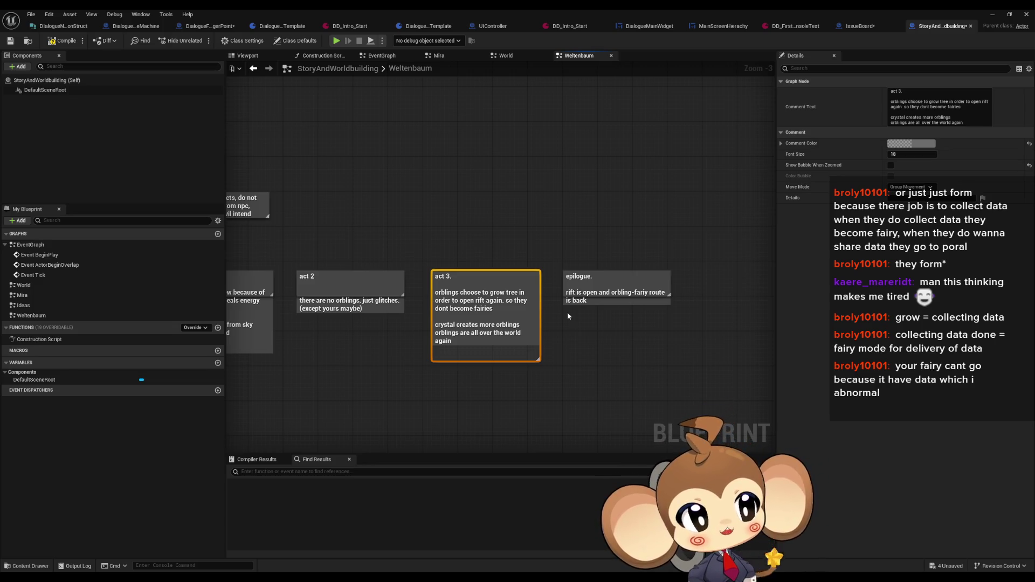
Step: Zoom out and pan to review all five act comments, then bring the Paint sketch to the front
scroll(567, 312, "down", 3)
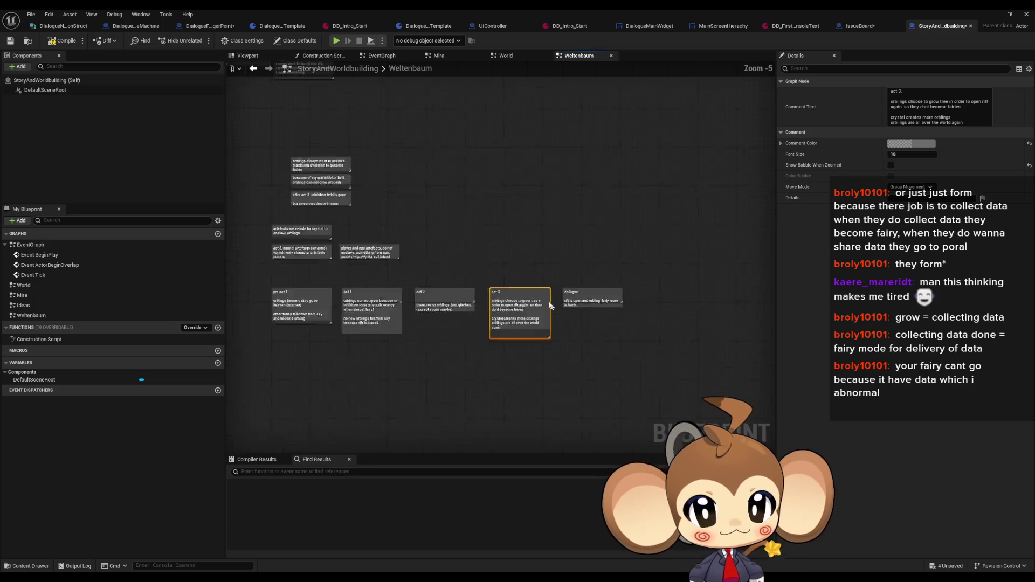
scroll(551, 320, "up", 2)
left_click_drag(238, 250, 703, 346)
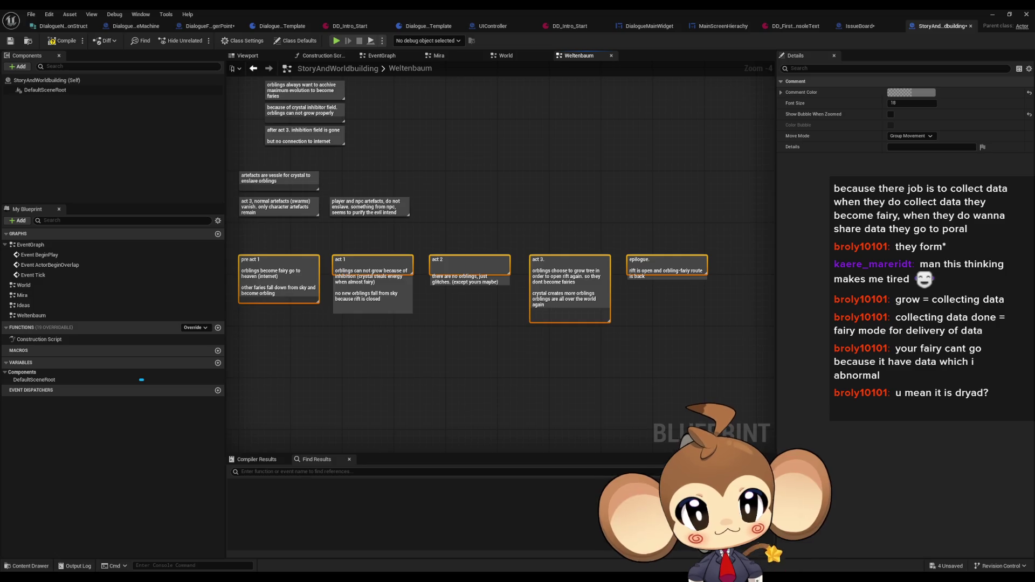
left_click(603, 353)
mouse_move(603, 353)
left_mouse_down()
mouse_move(641, 354)
mouse_move(728, 392)
left_mouse_up()
scroll(674, 345, "down", 1)
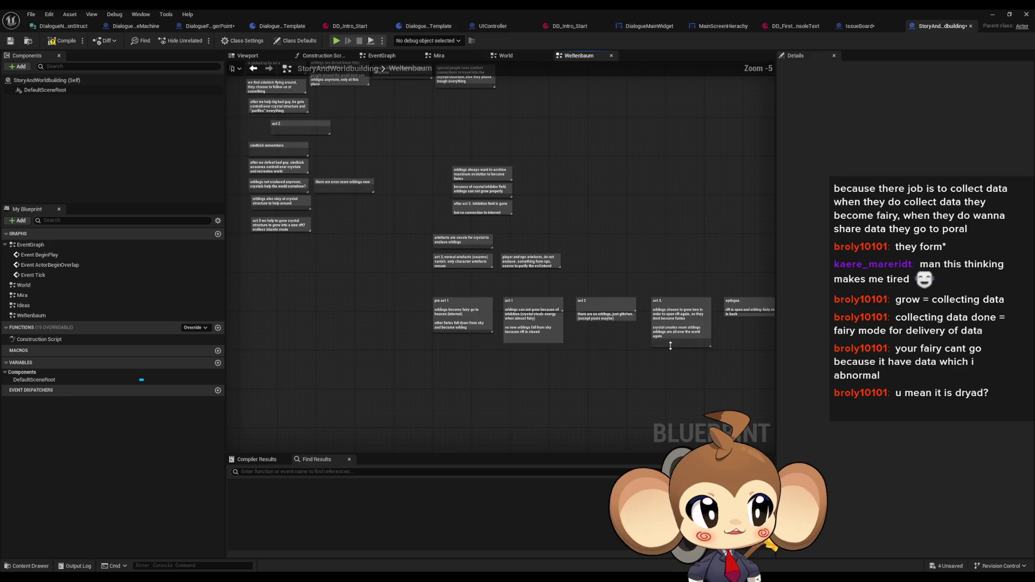
left_click_drag(551, 218, 579, 261)
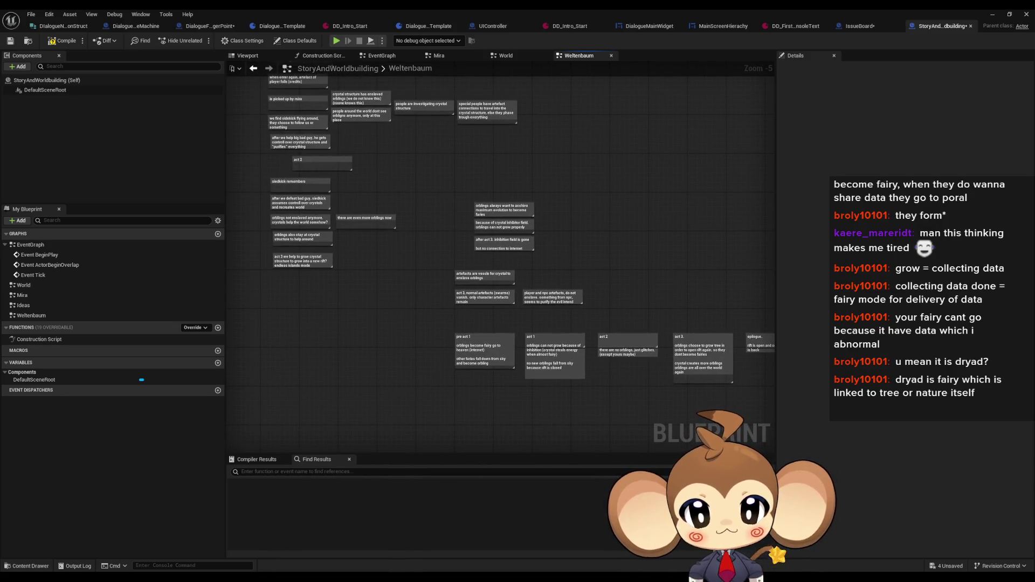
key("alt+Tab")
scroll(454, 374, "up", 5)
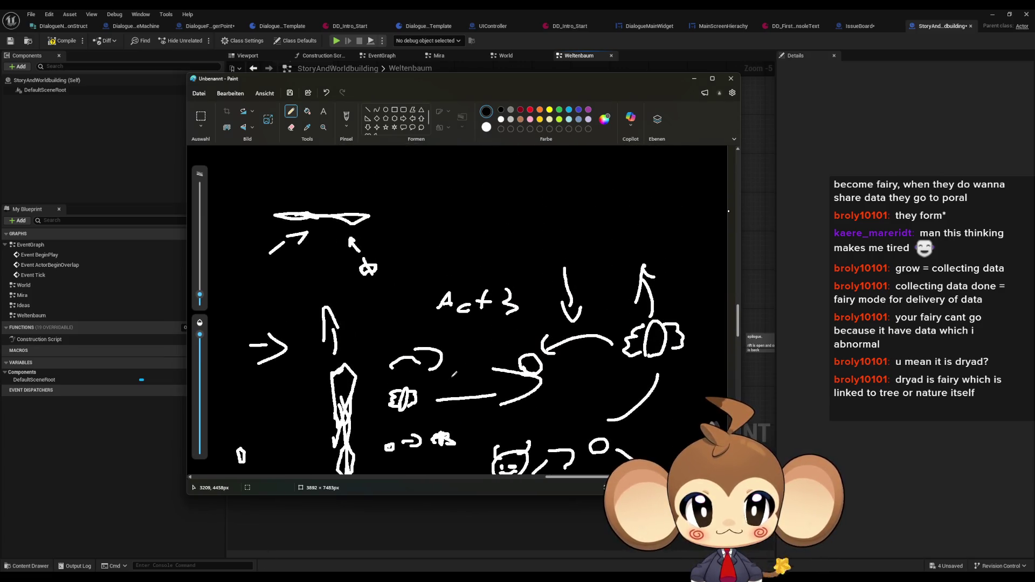
Step: Move the Paint sketch window aside so the 'pre act 1' and 'act 1' notes are readable
scroll(455, 373, "down", 3)
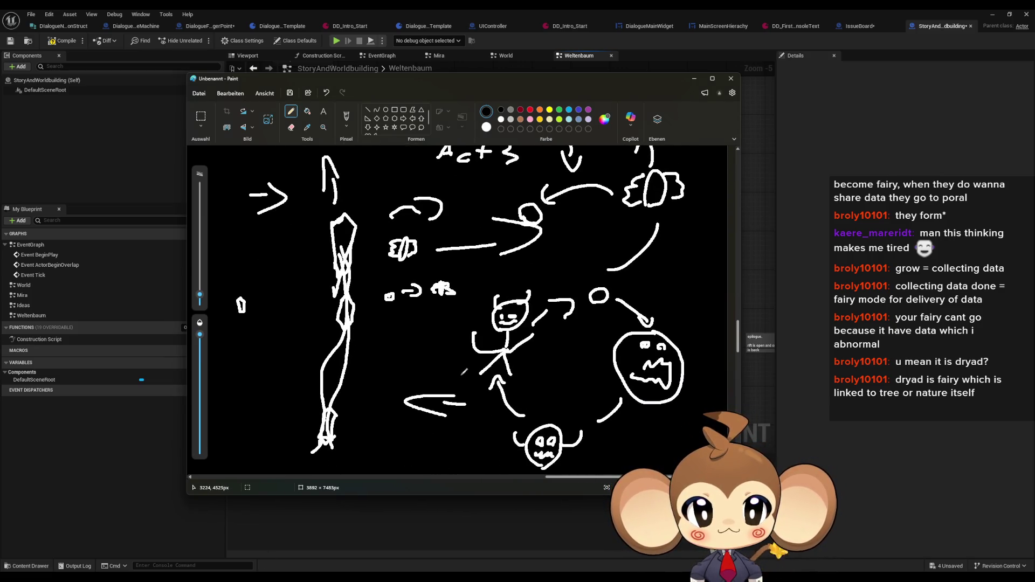
mouse_move(491, 82)
left_mouse_down()
mouse_move(487, 104)
mouse_move(190, 364)
left_mouse_up()
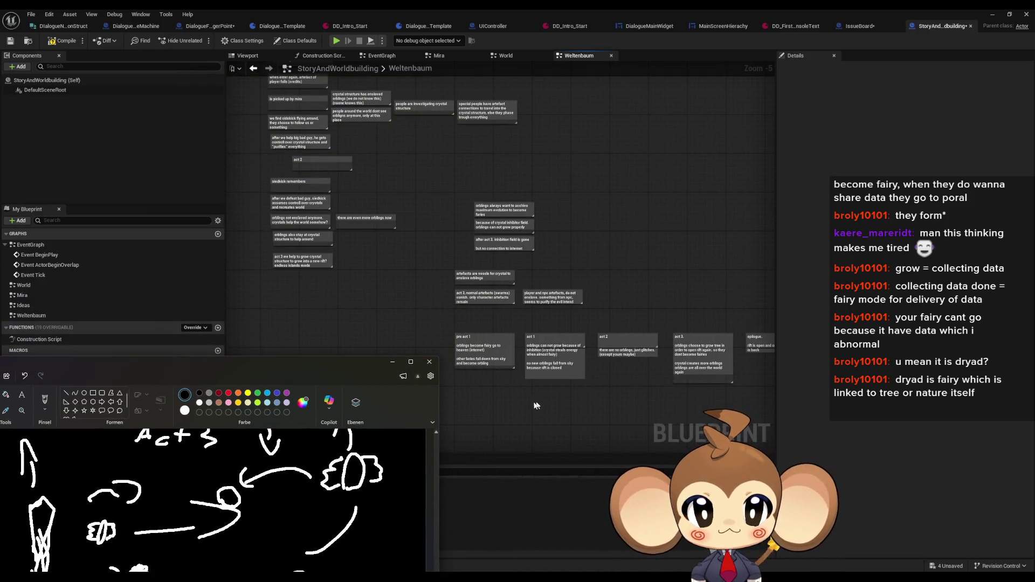
scroll(460, 380, "up", 5)
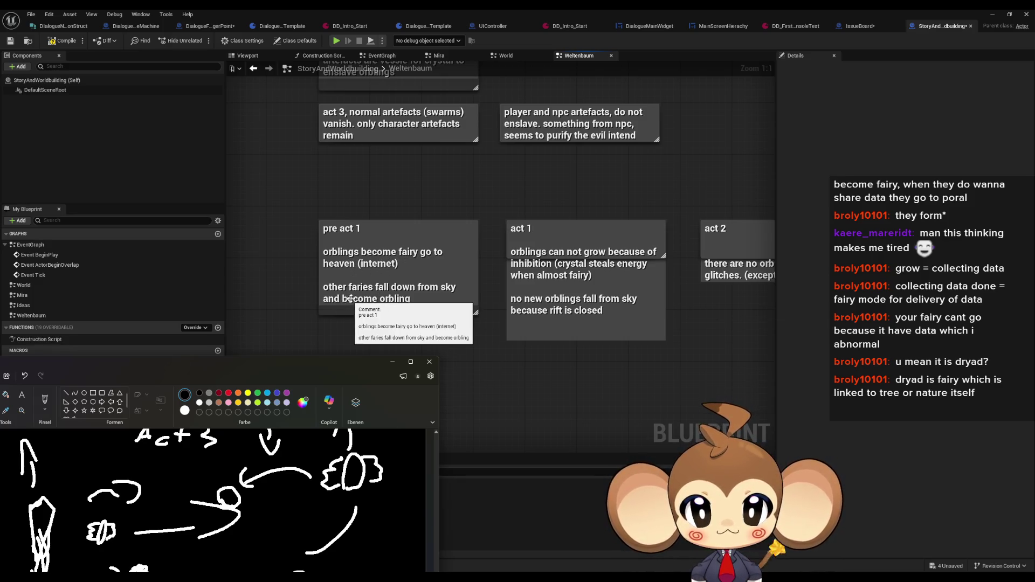
Step: Append 'making then inactive' to the act 1 comment text
left_click(527, 376)
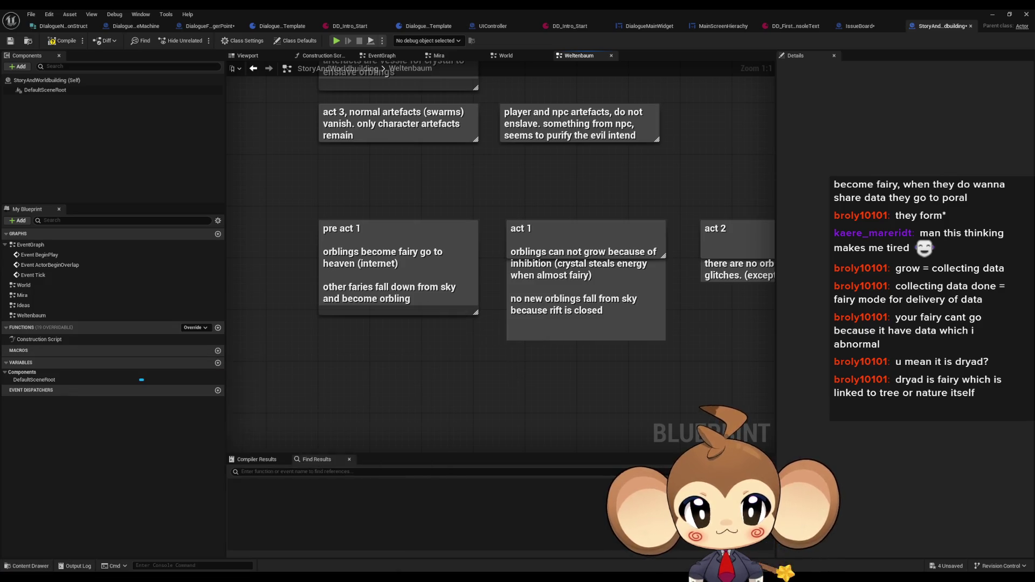
left_click(424, 249)
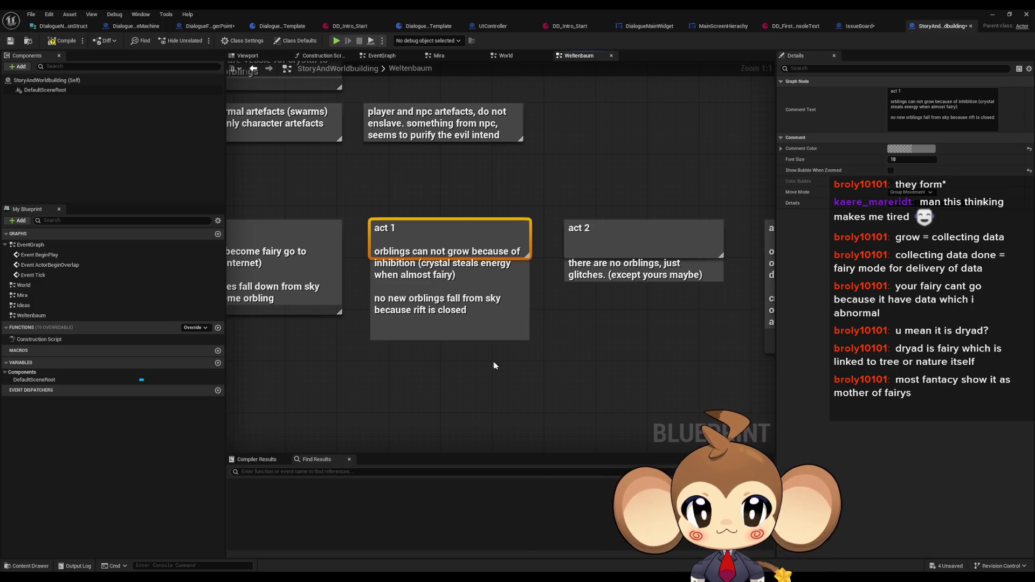
double_click(464, 276)
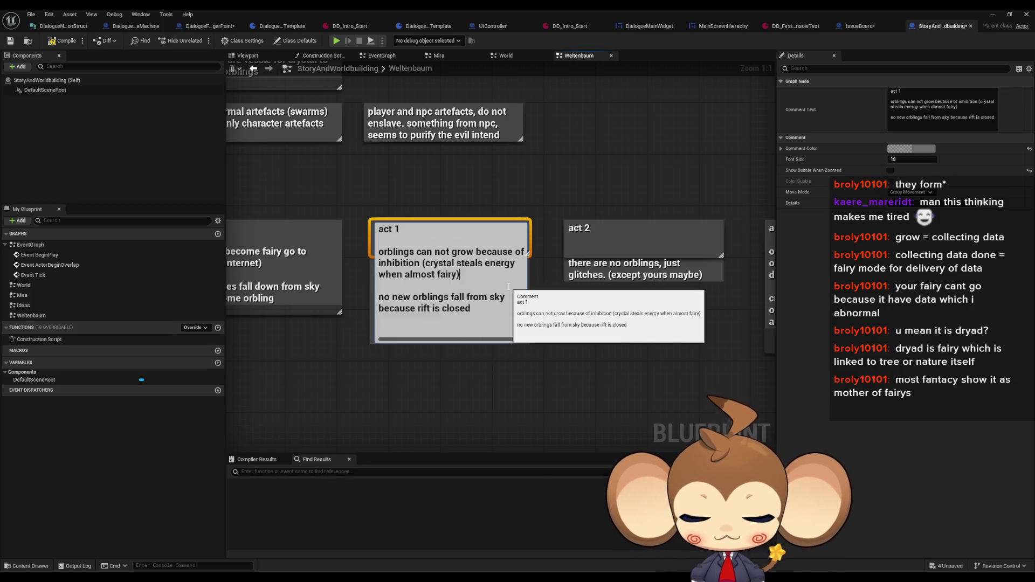
type("making then inactive")
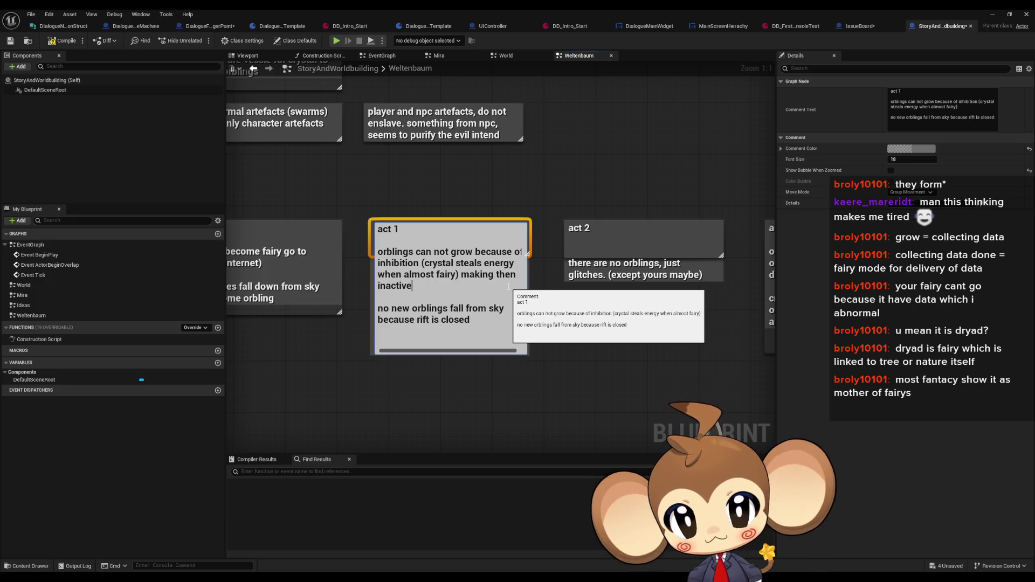
key("Return")
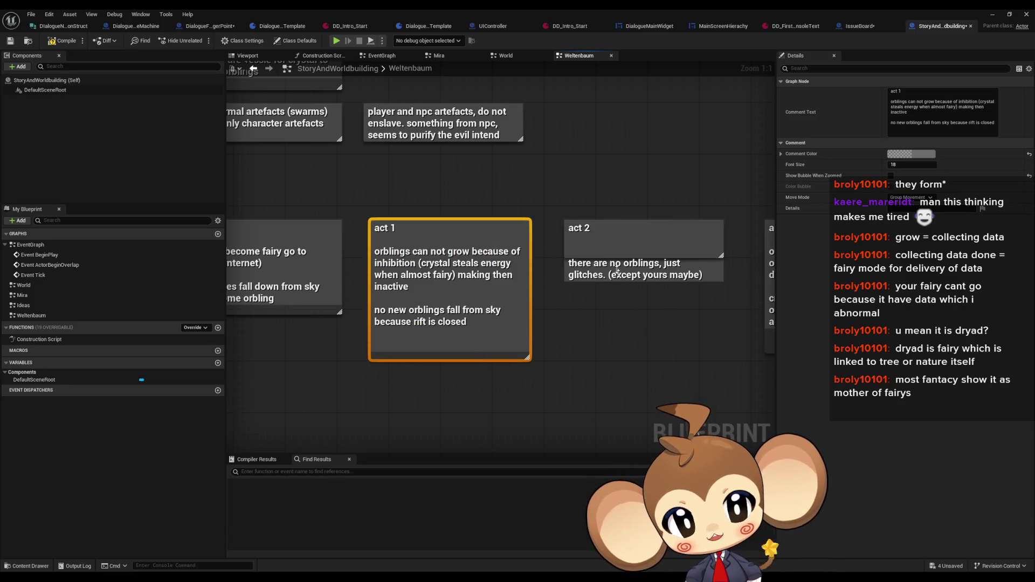
Step: Enlarge the act 3 comment and stretch the epilogue comment to enclose 'is back'
left_click_drag(610, 257, 375, 257)
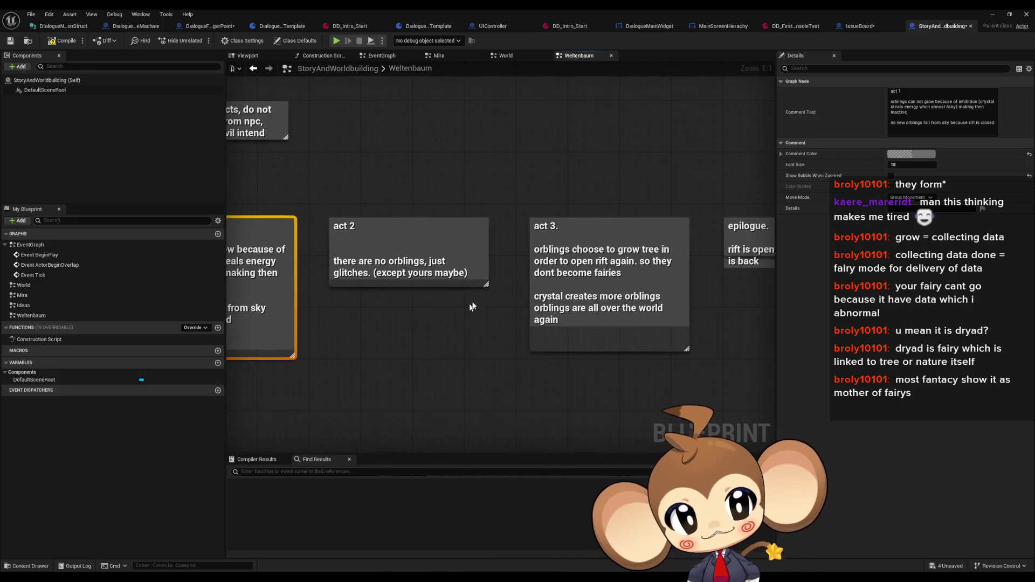
left_click(639, 337)
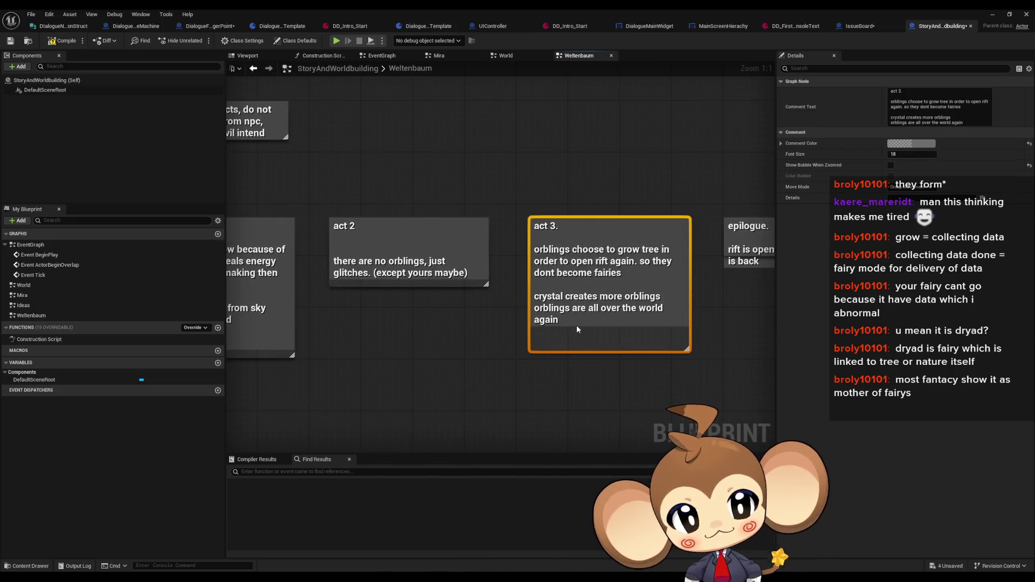
left_click_drag(577, 328, 477, 342)
left_click(695, 270)
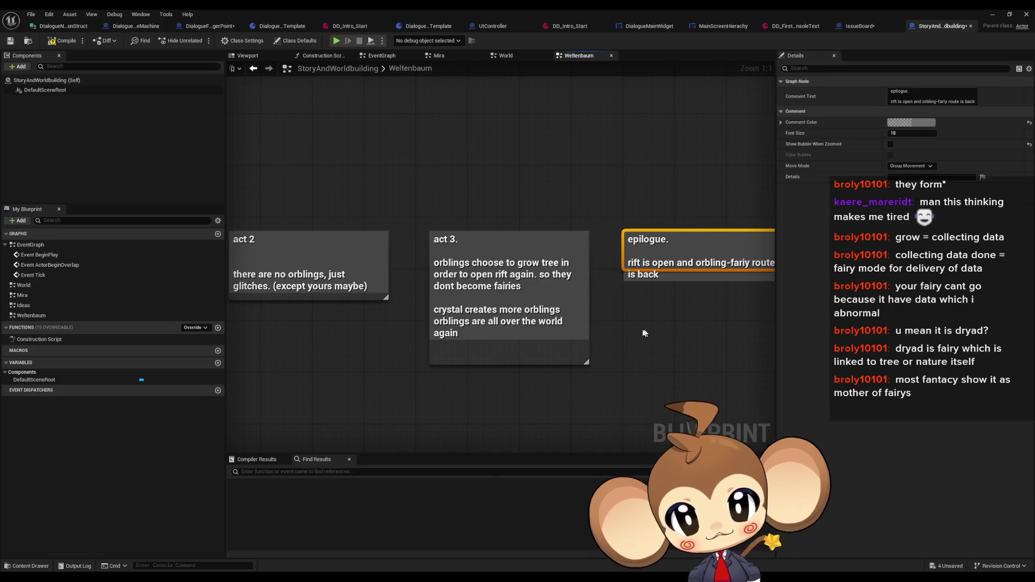
mouse_move(645, 333)
left_mouse_down()
mouse_move(744, 321)
mouse_move(751, 285)
left_mouse_up()
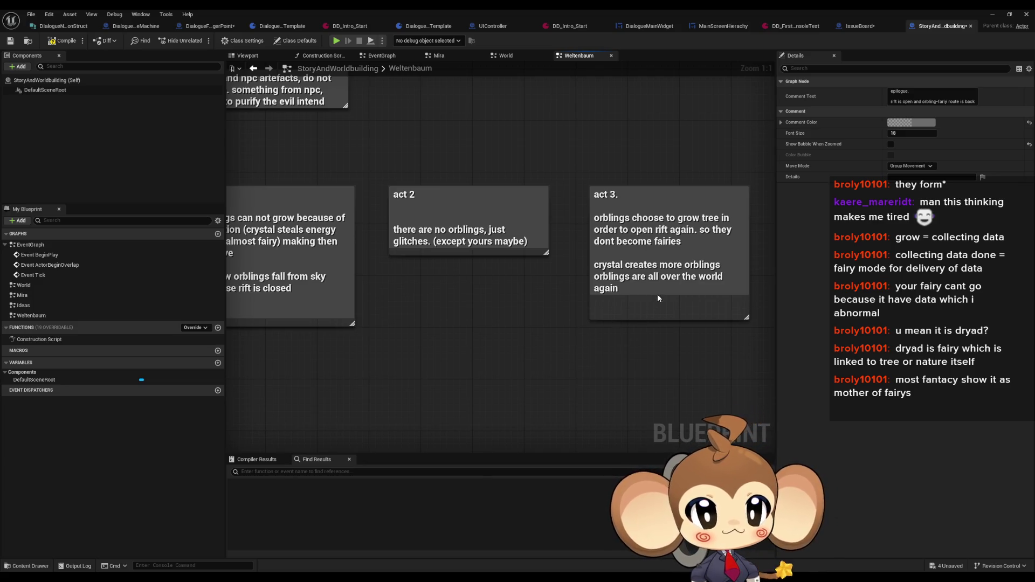
left_click_drag(648, 319, 647, 327)
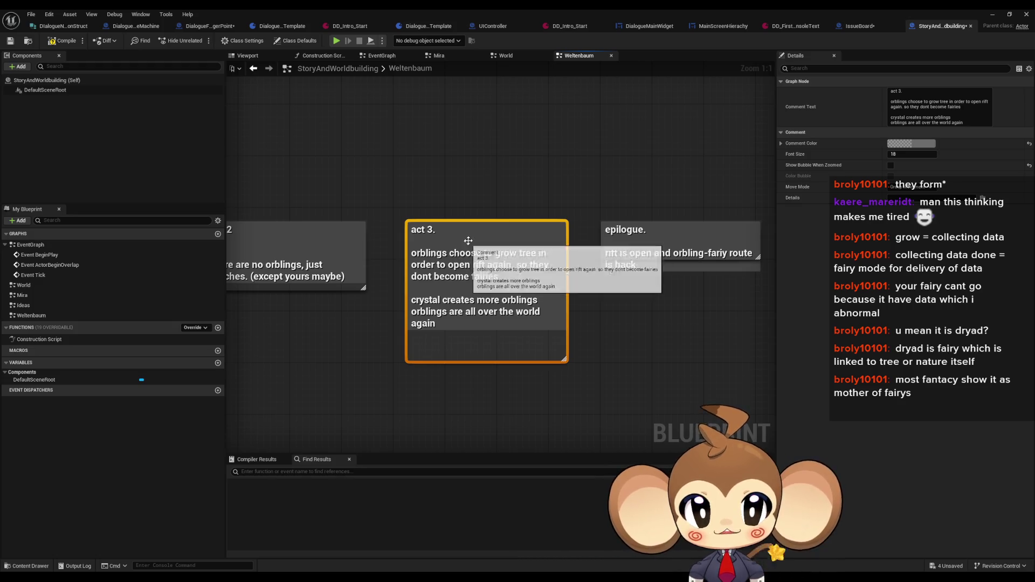
left_click_drag(681, 296, 657, 294)
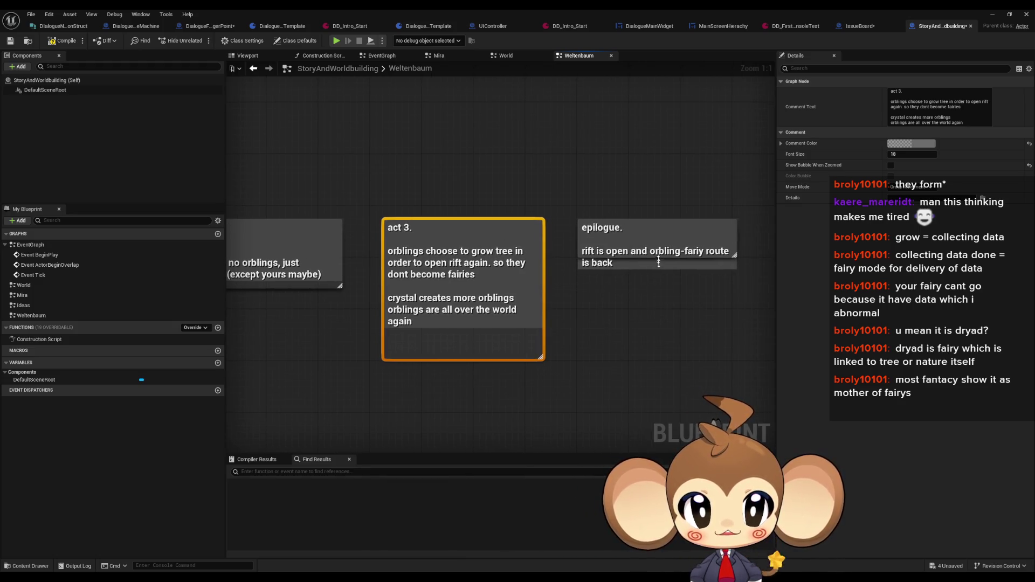
left_click(665, 239)
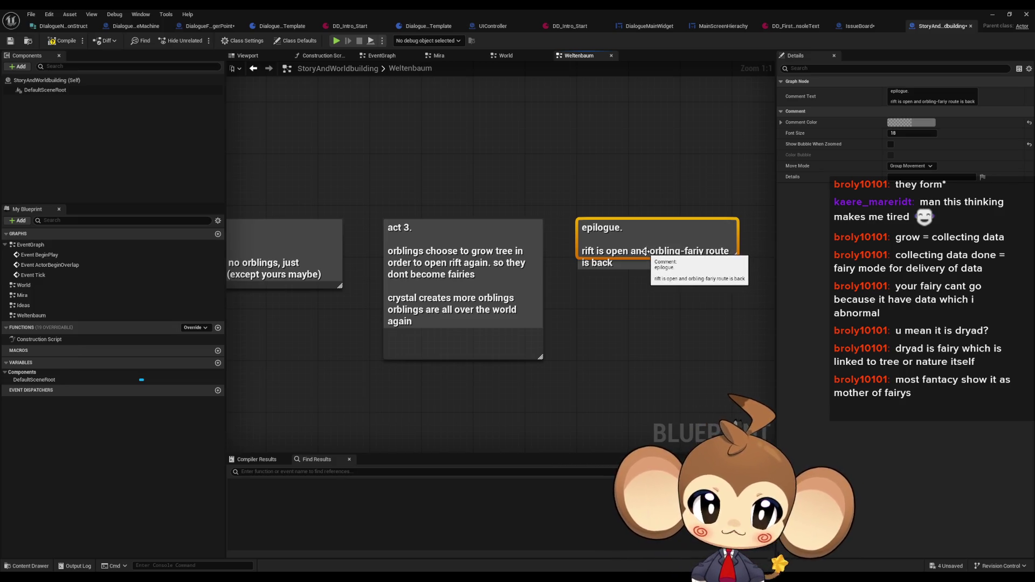
mouse_move(645, 259)
left_mouse_down()
mouse_move(645, 302)
mouse_move(644, 272)
left_mouse_up()
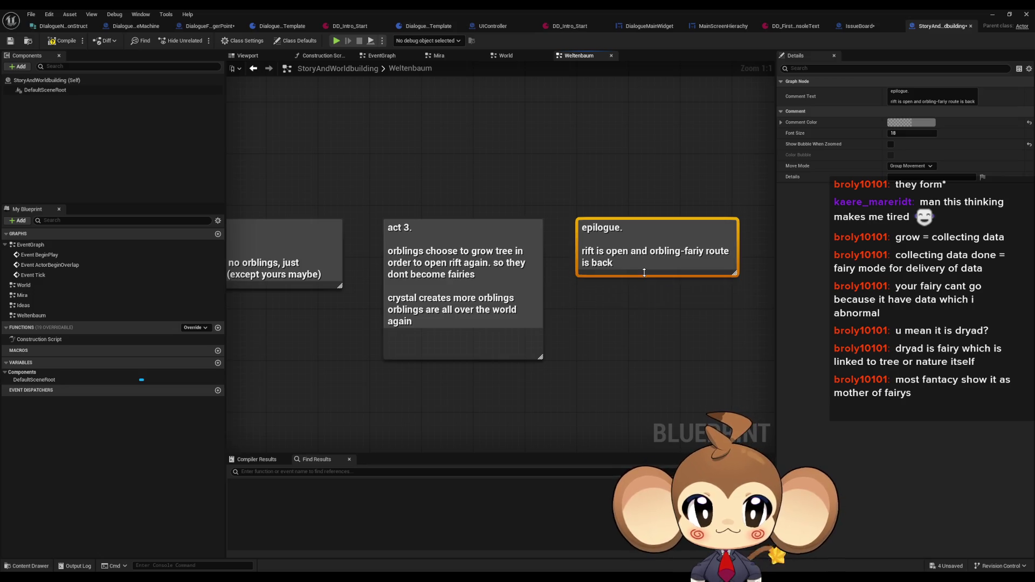
left_click_drag(450, 450, 477, 314)
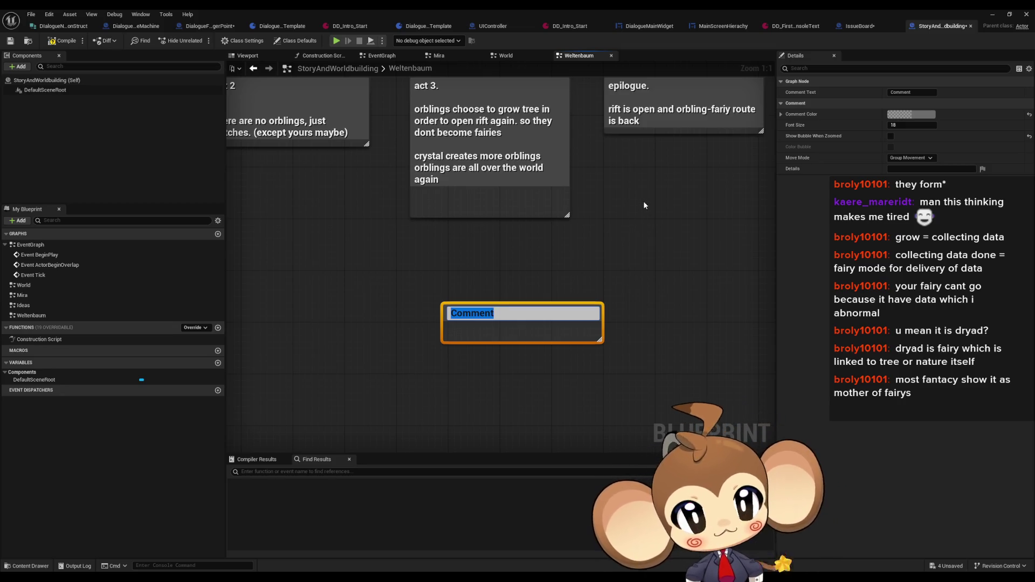
Step: Title the new note 'Orblings falling from heaven, are inactive and need to be reactivated' and move it under act 2
type("Orbling")
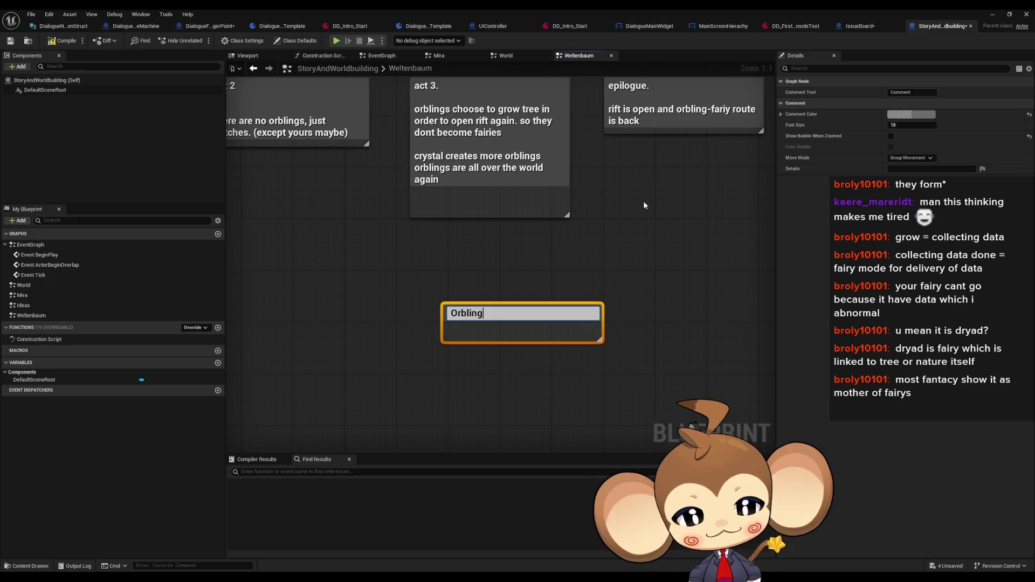
type("s falling")
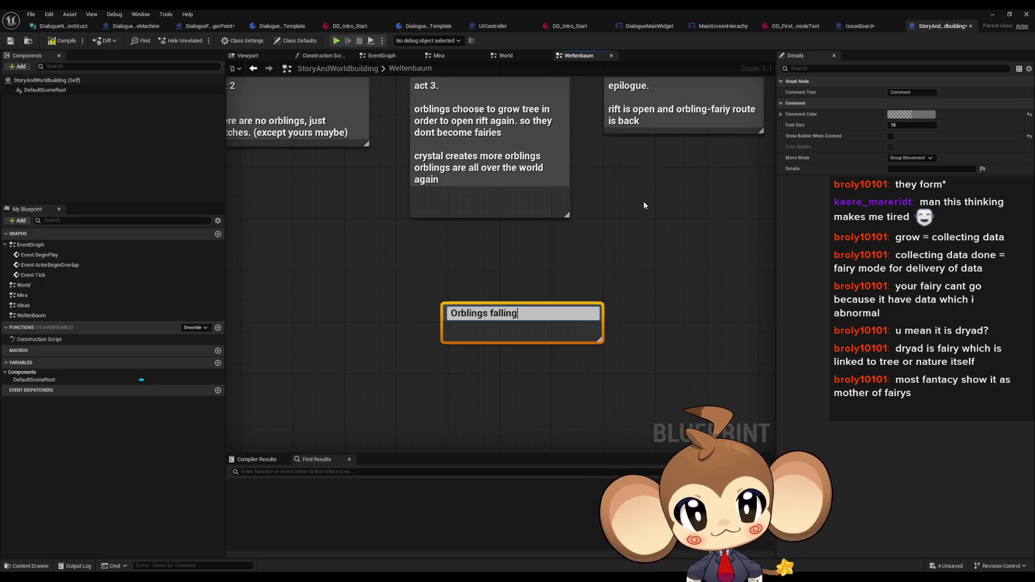
type(" from heaven")
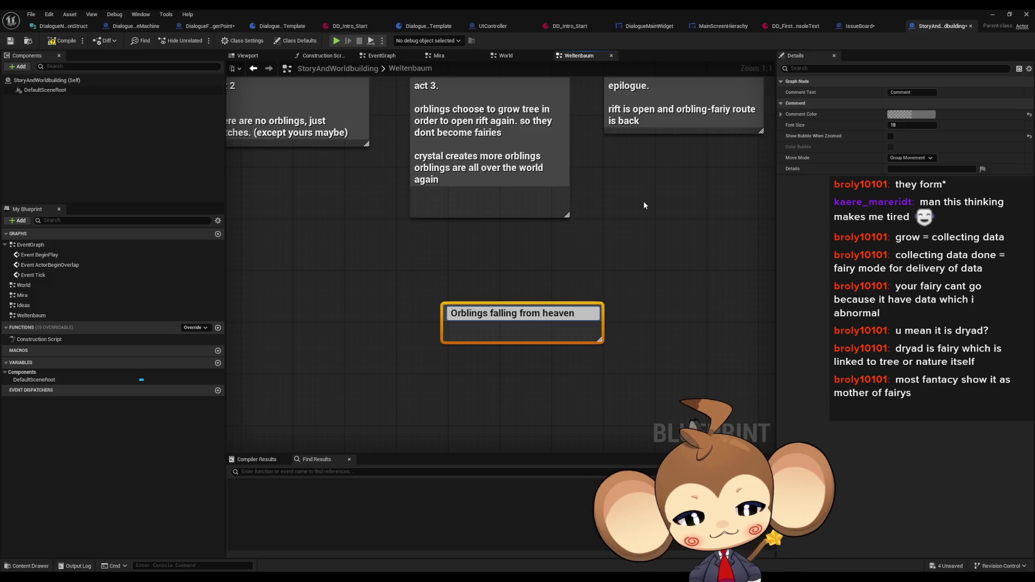
type(", are inac")
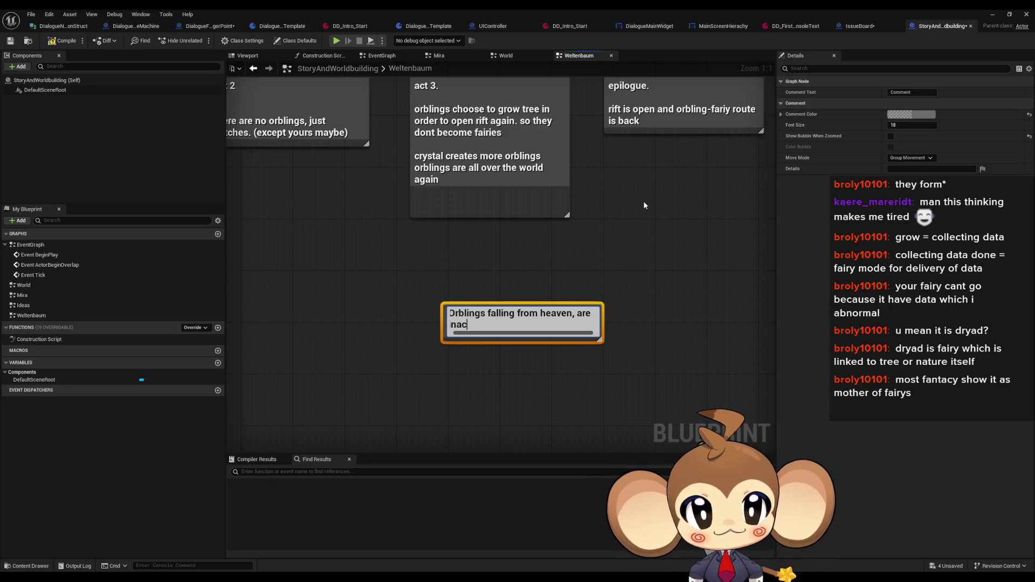
type("tive")
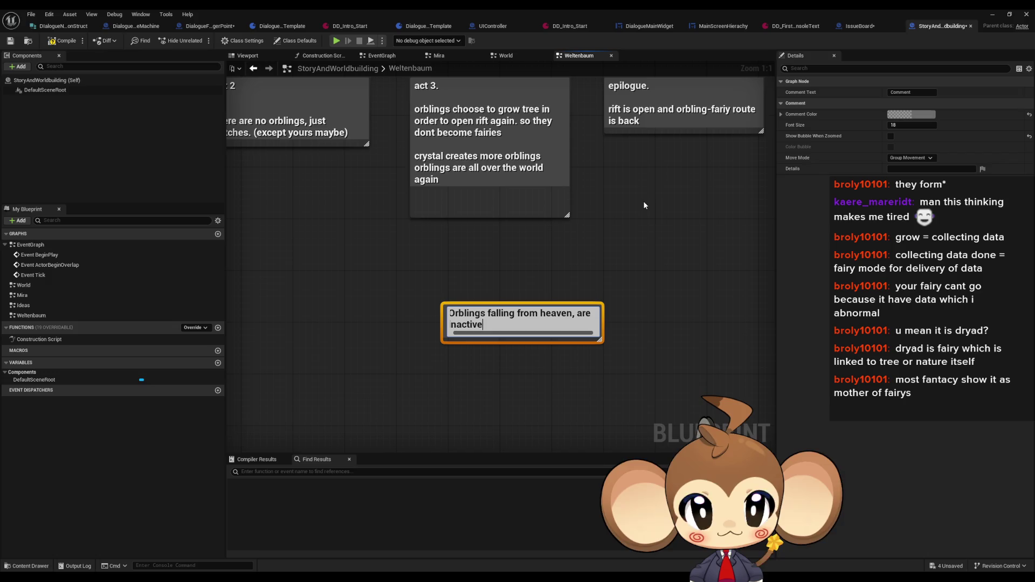
type(" and need ")
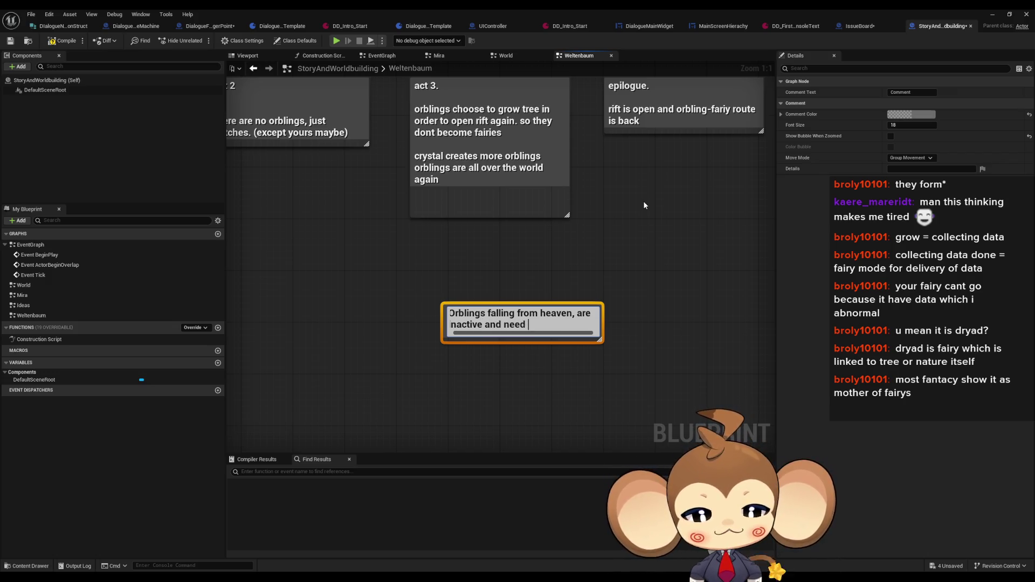
type("to be reacti")
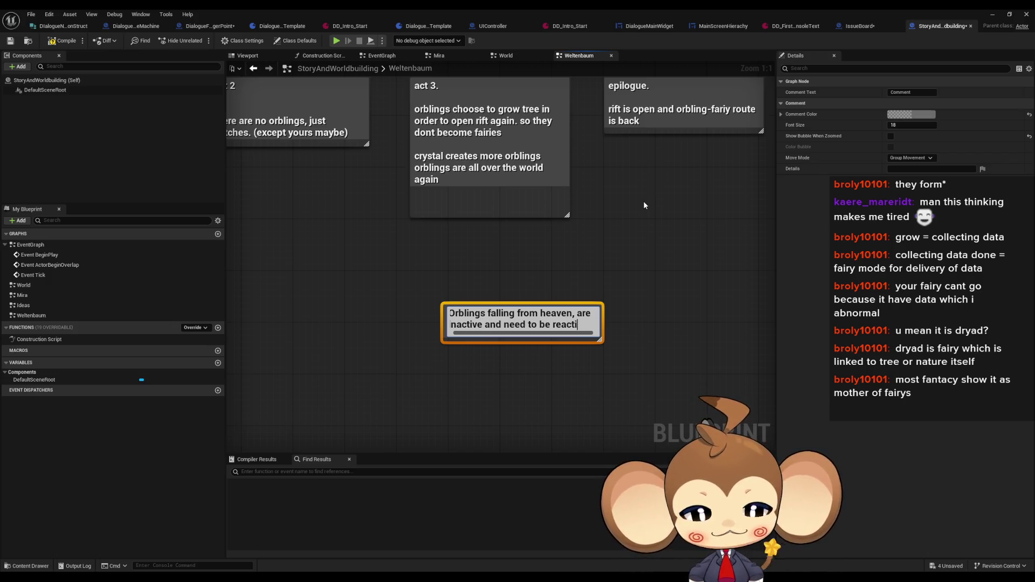
type("vated")
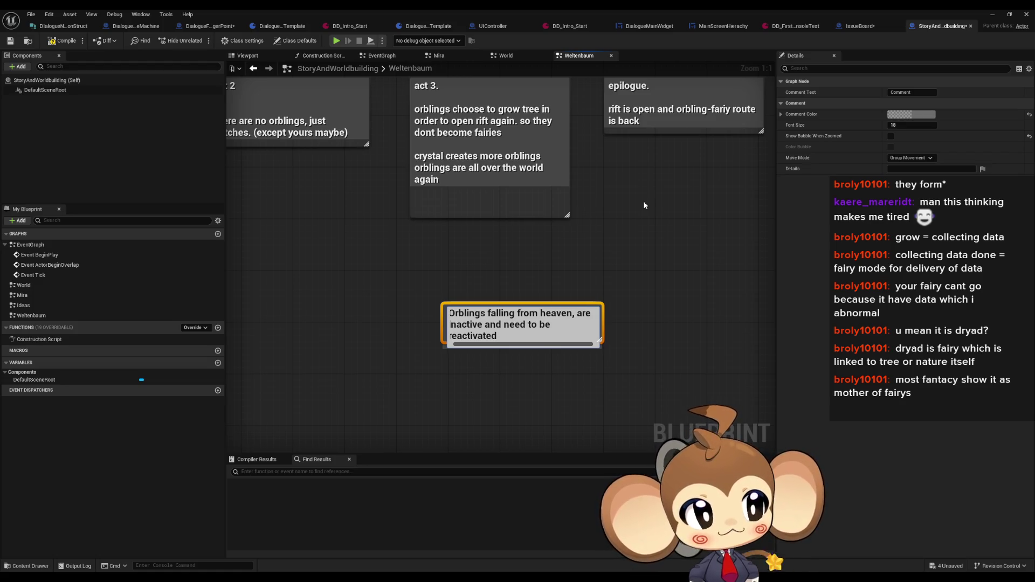
left_click(390, 384)
left_click_drag(529, 305, 404, 314)
Step: Add a note reading 'orblings in inhibition field, get inactivated because crystals steal energy'
left_click(493, 318)
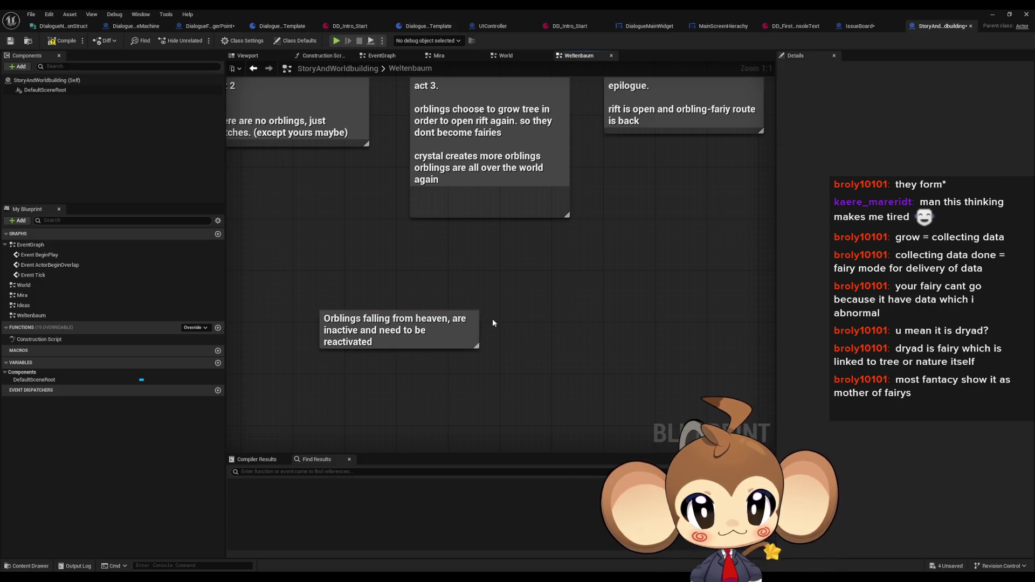
key("c")
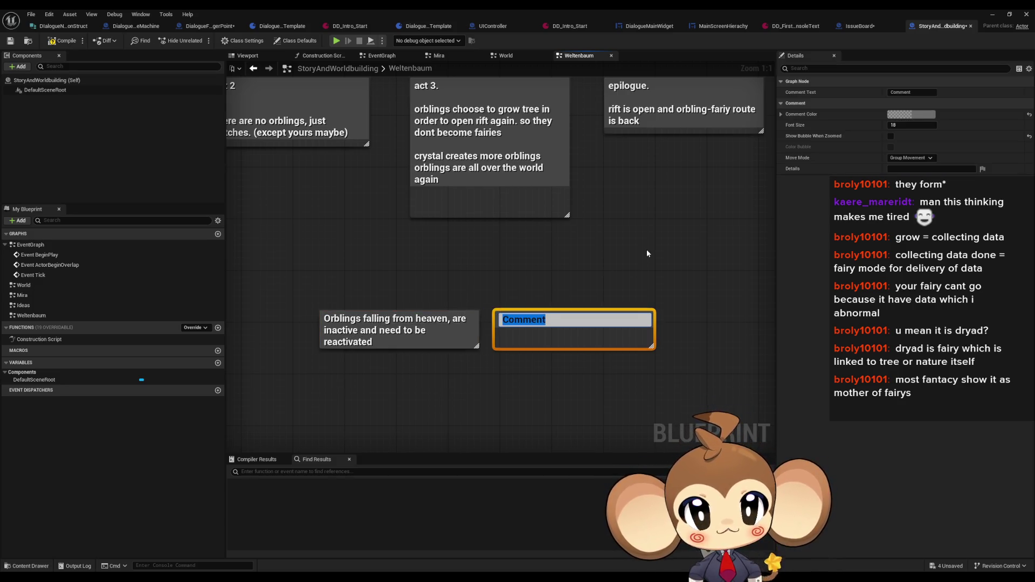
type("orbling")
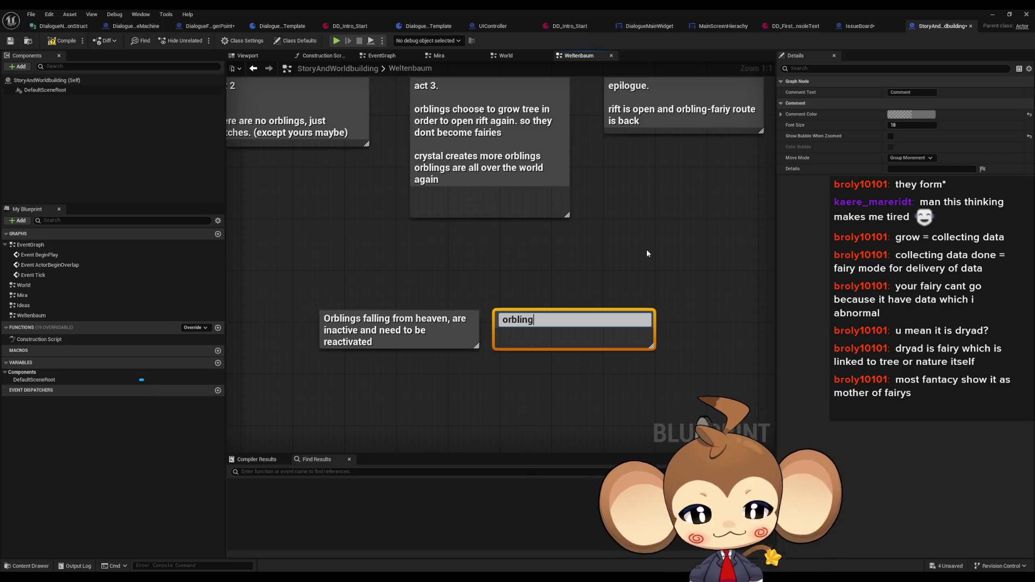
type("s in inhibi")
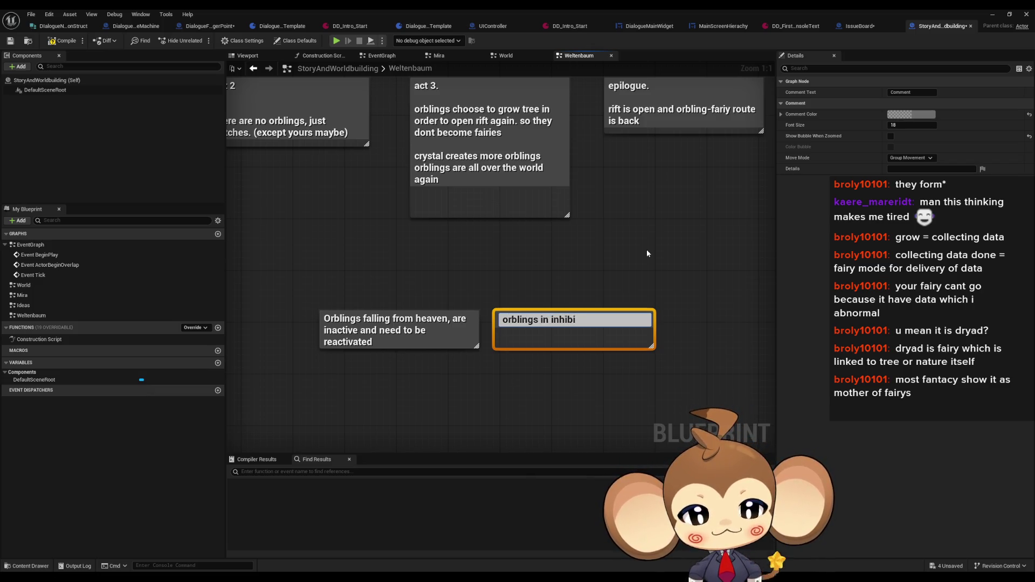
type("tion field,")
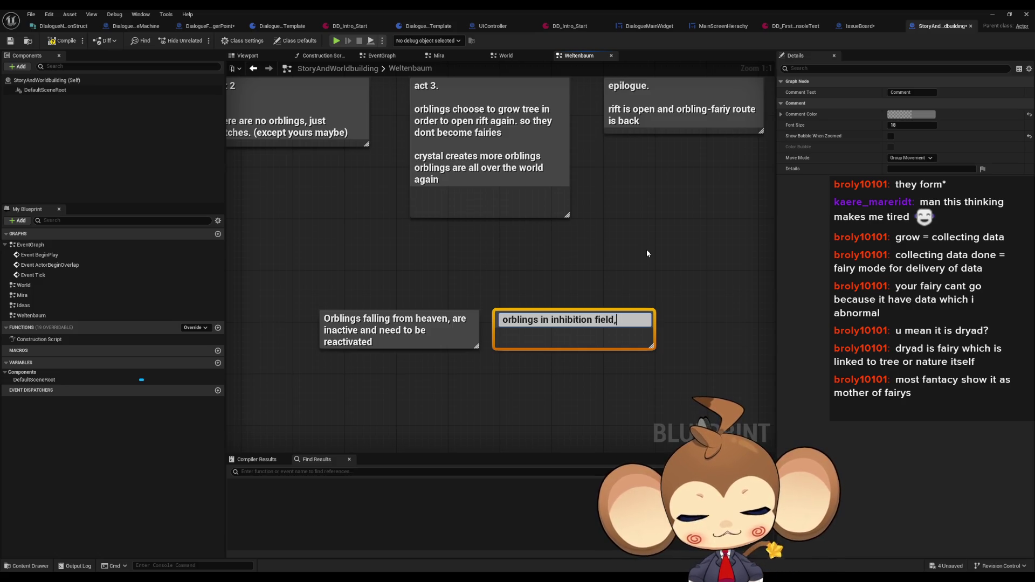
type(" get inact")
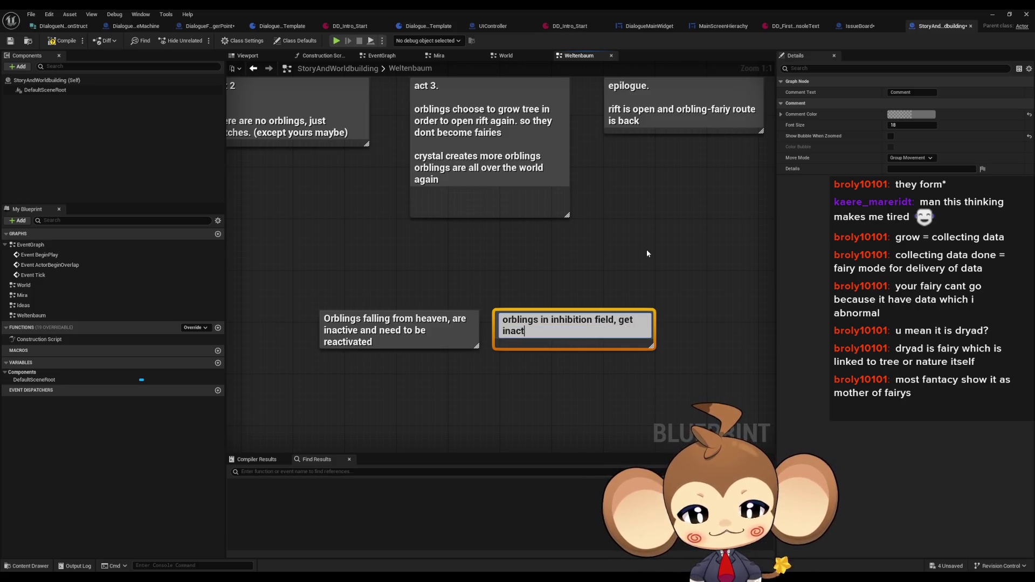
type("ivated beca")
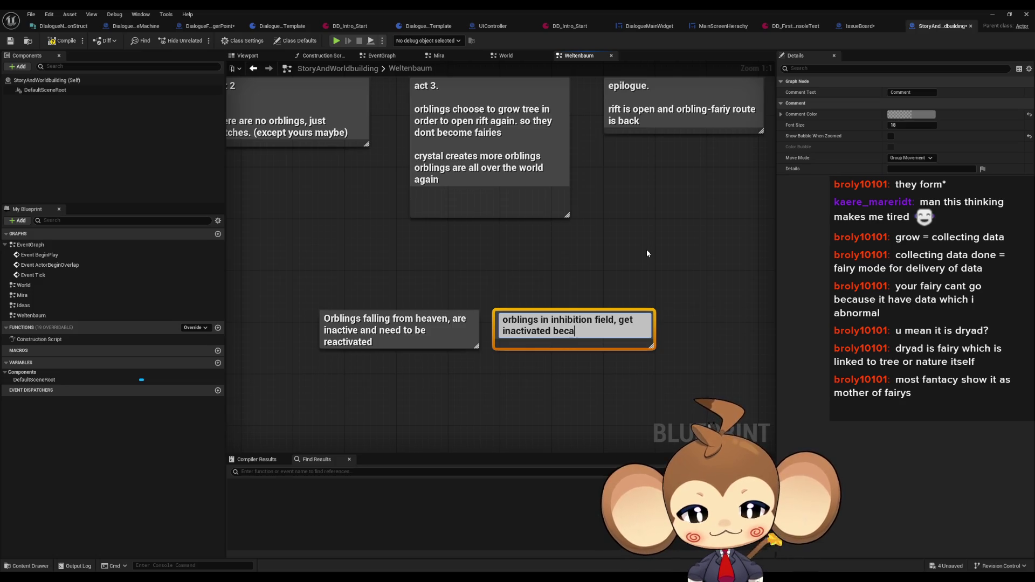
type("use crystal")
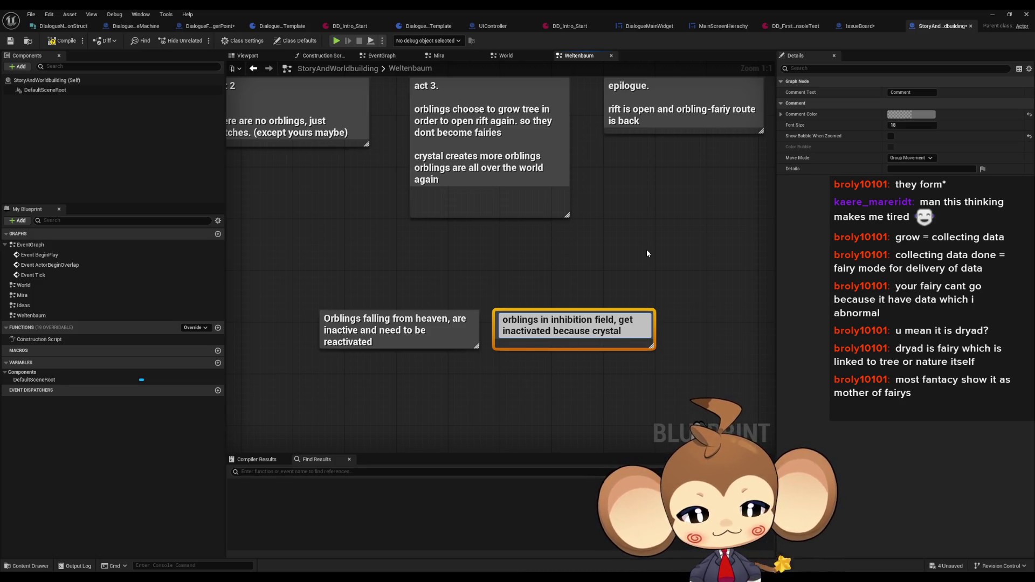
type("s steal energy")
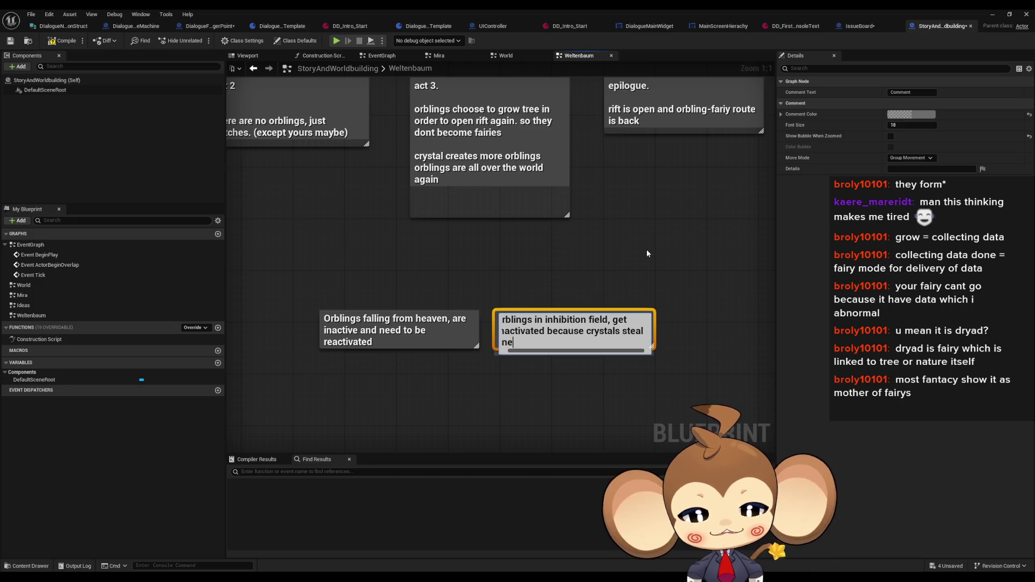
key("Return")
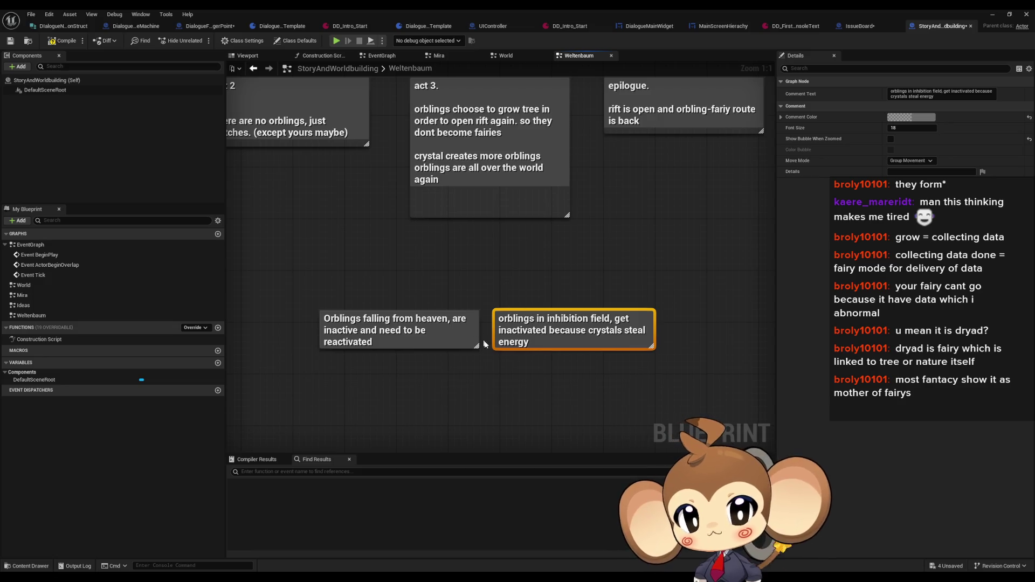
left_click_drag(486, 345, 563, 323)
left_click(462, 367)
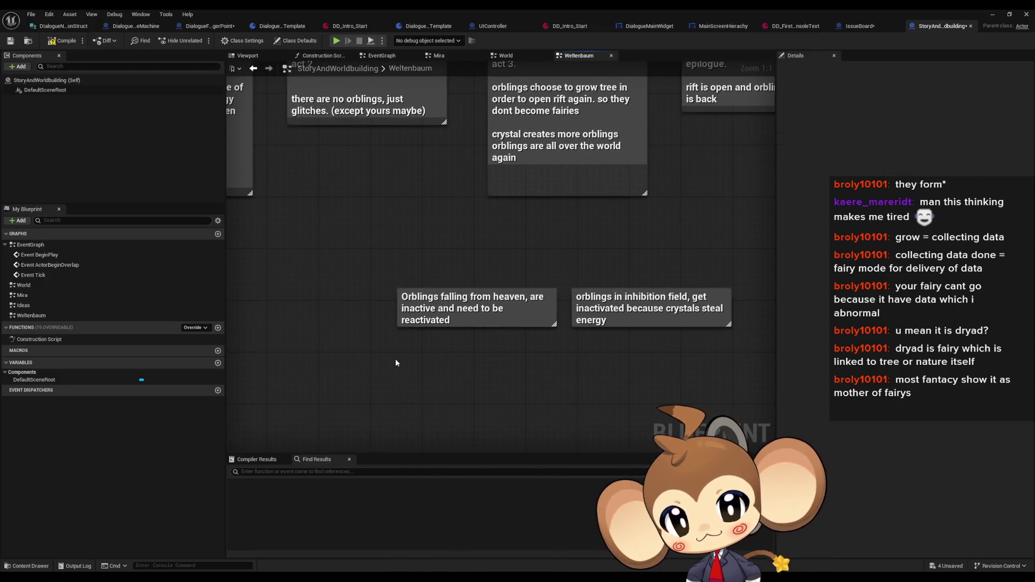
Step: Add a comment asking 'how do orblings in a normal situation get energy back'
key("c")
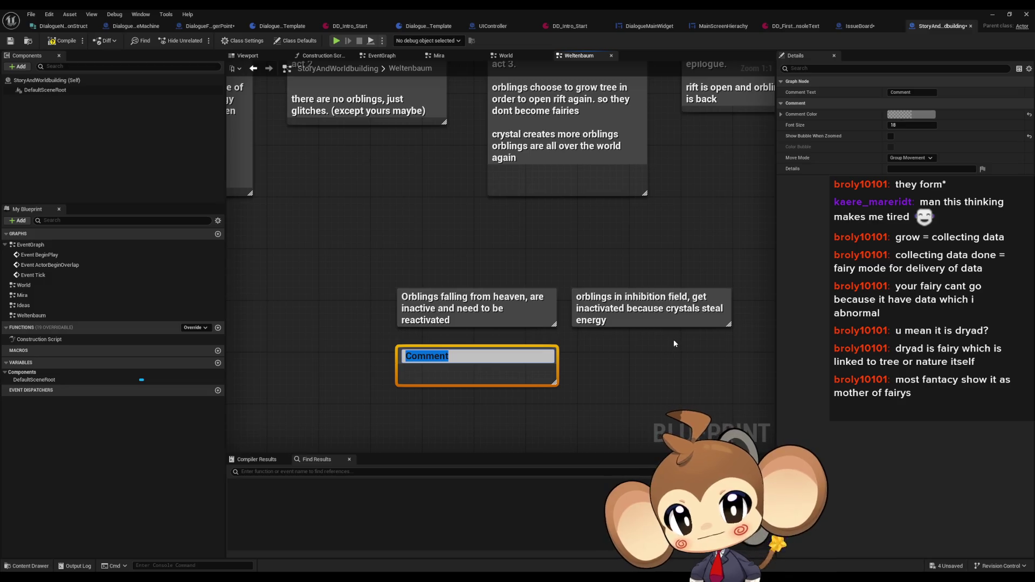
type("how")
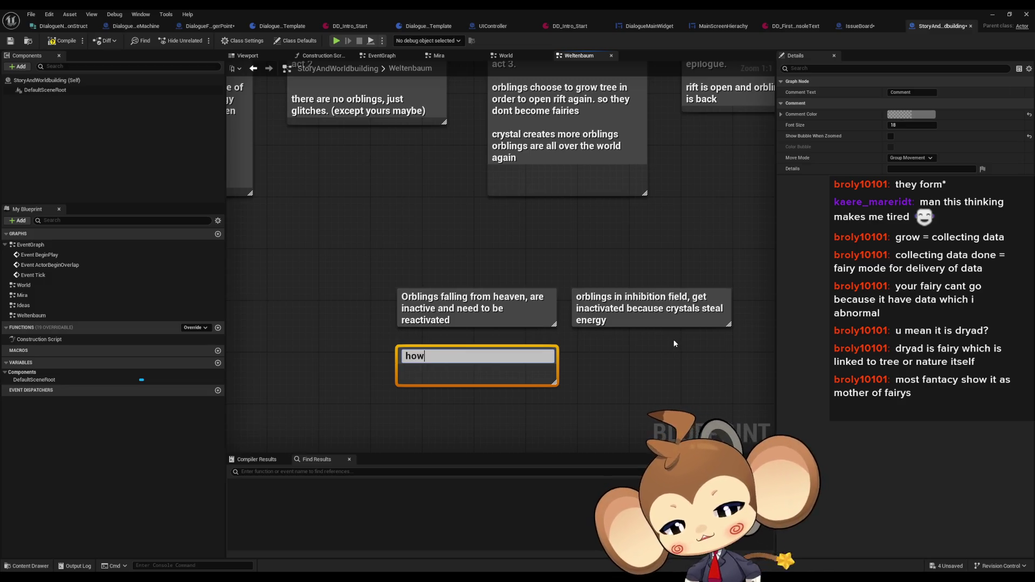
type(" do normal")
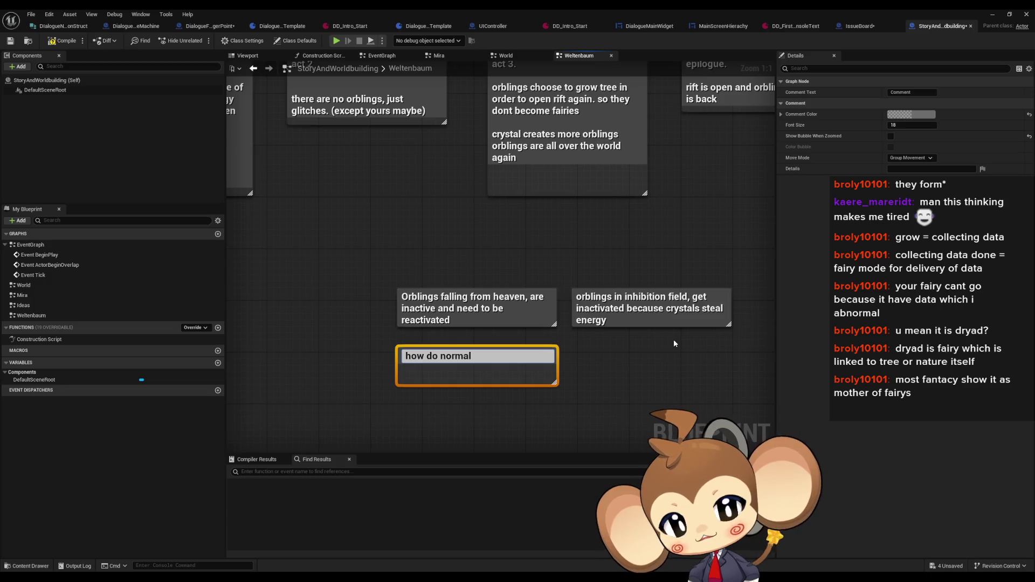
key("ctrl+a")
type("how ")
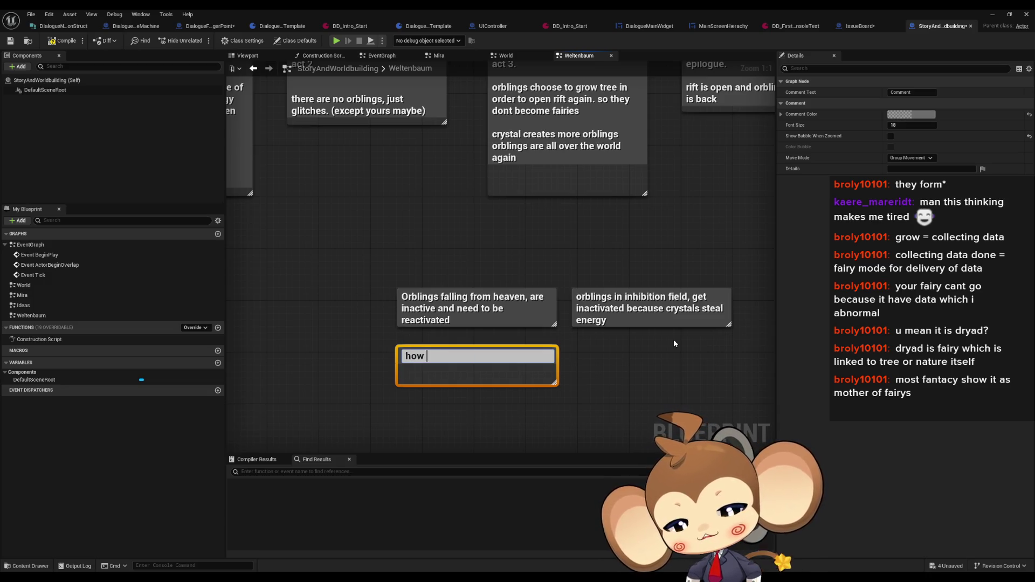
type("do orblings in")
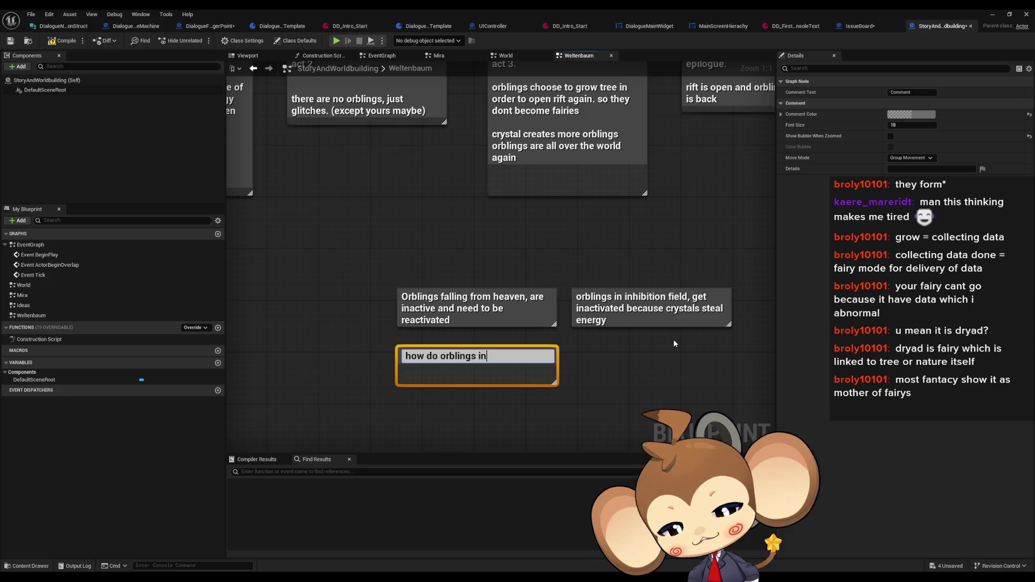
type(" a normal s")
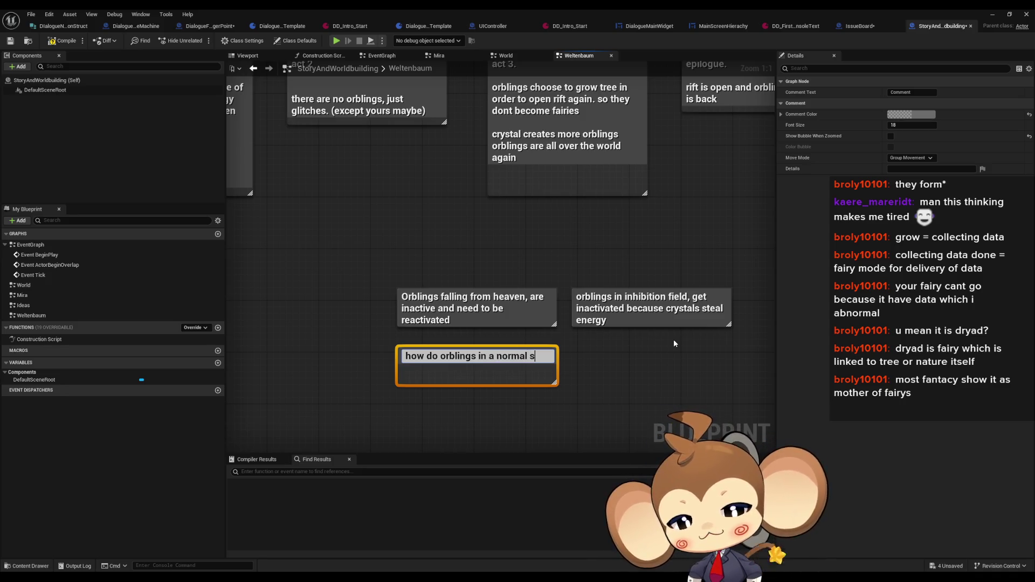
type("ituation")
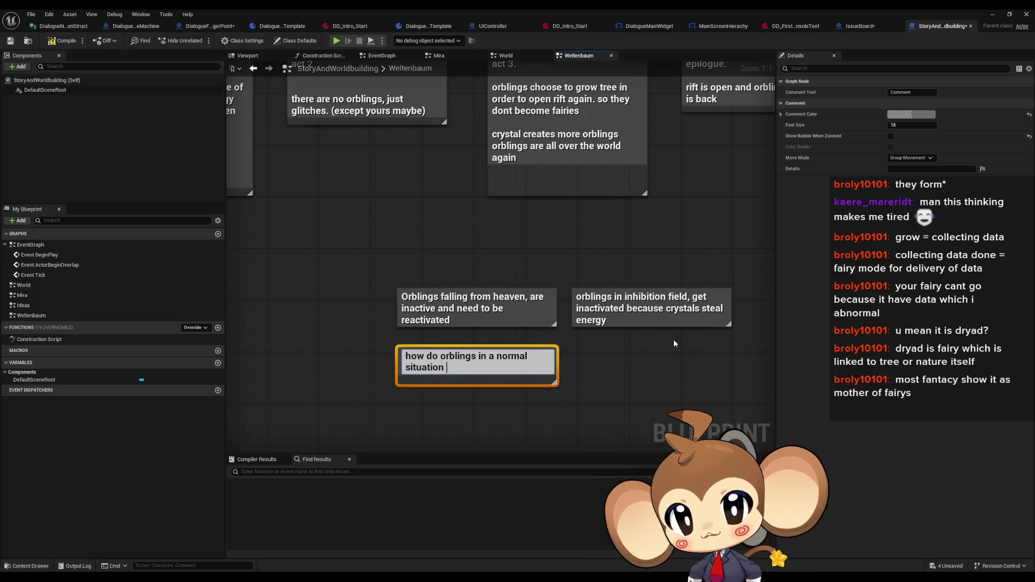
type(" get")
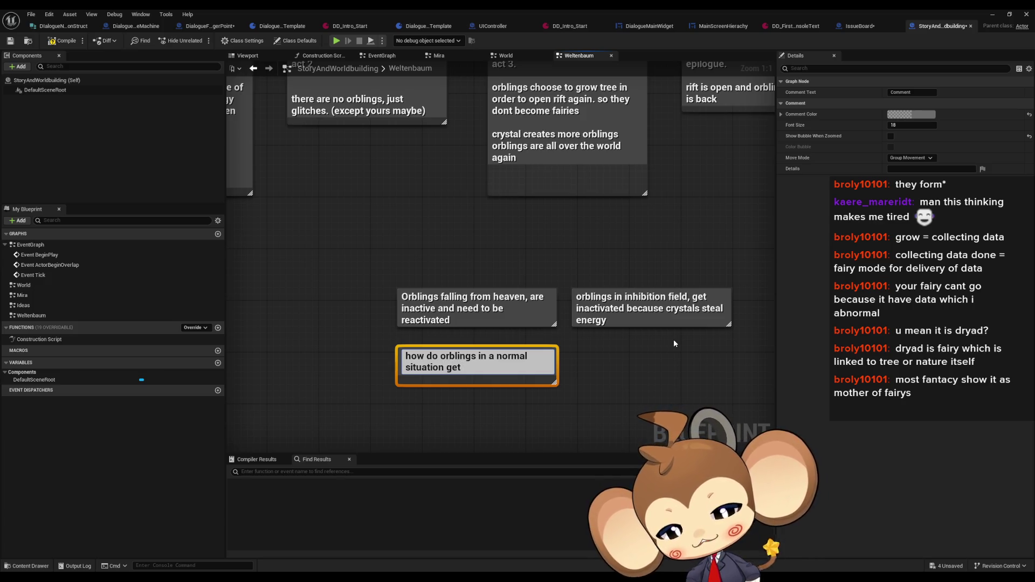
type(" energy back")
key("Return")
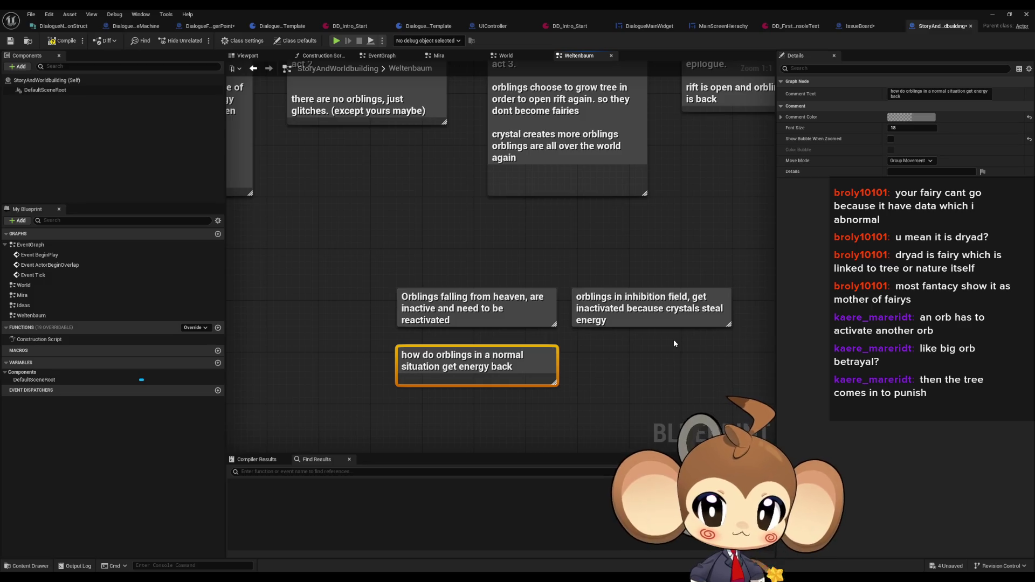
left_click(576, 297)
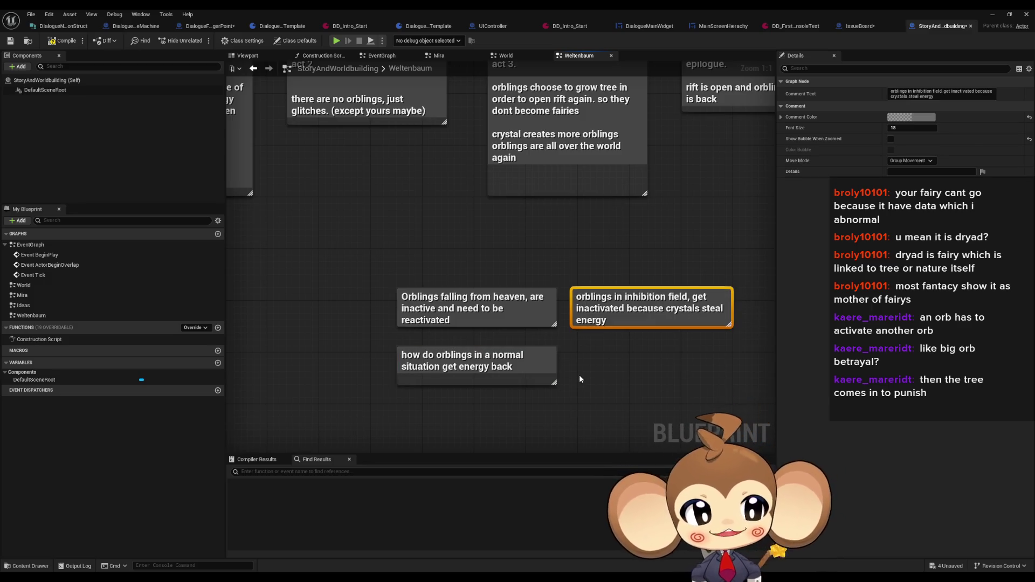
left_click_drag(544, 391, 576, 338)
left_click(460, 314)
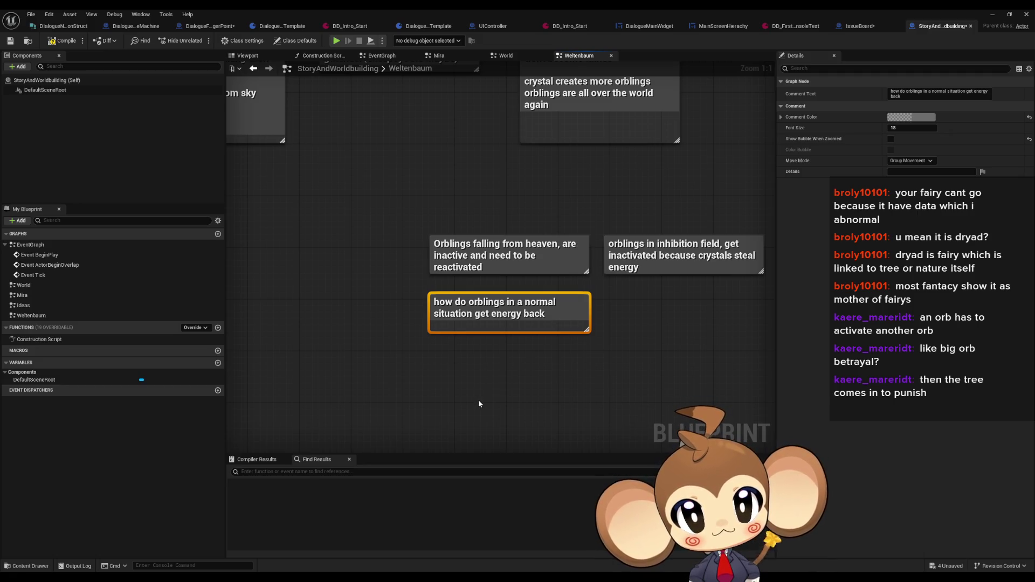
left_click_drag(403, 410, 430, 374)
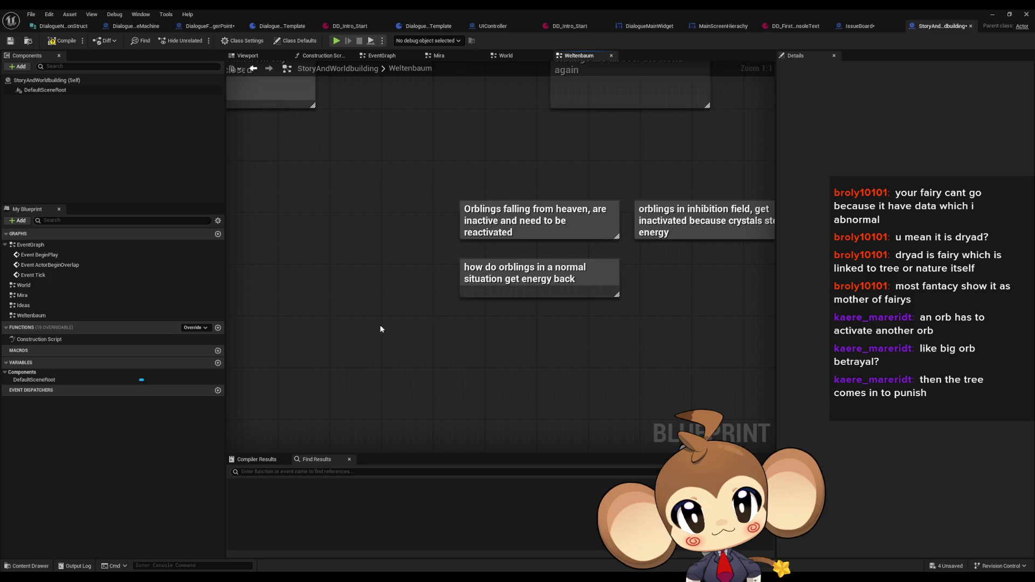
Step: Add a two-line note: 'ground has energy, fills up energy when hit the ground.' / 'like when you lose a battle and fall down', resized to fit
type("cg")
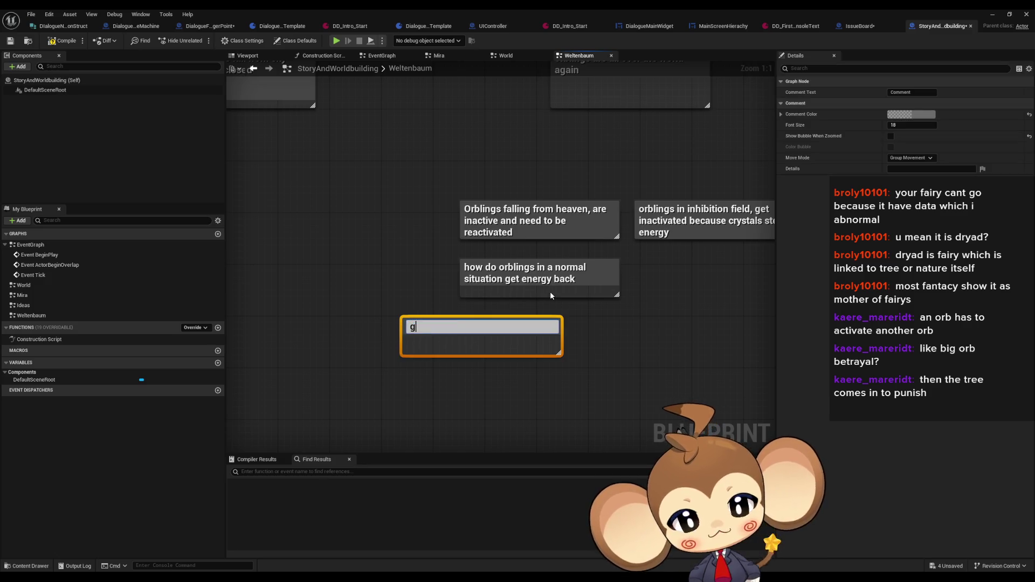
type("round i")
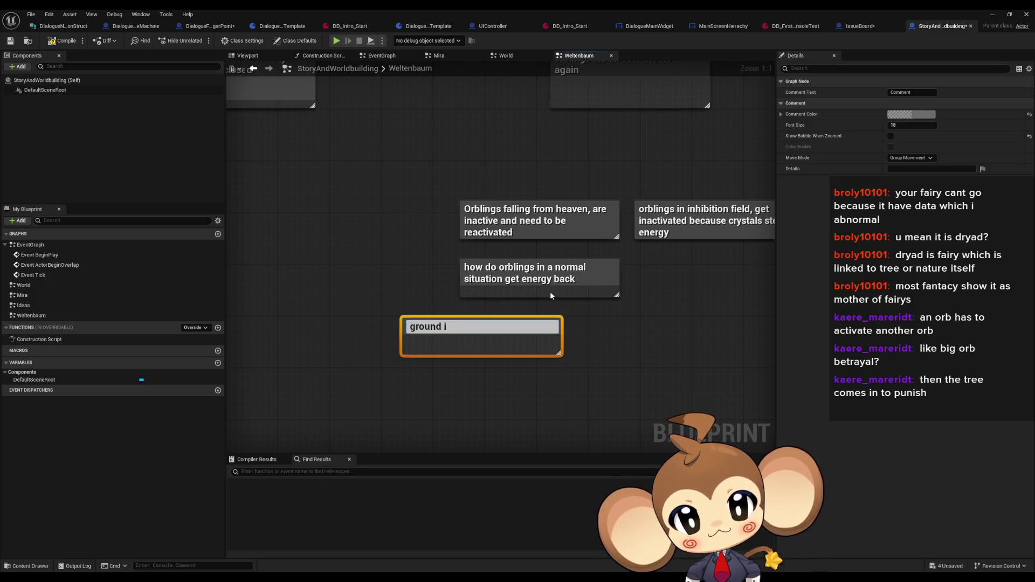
key("BackSpace")
type("has ener")
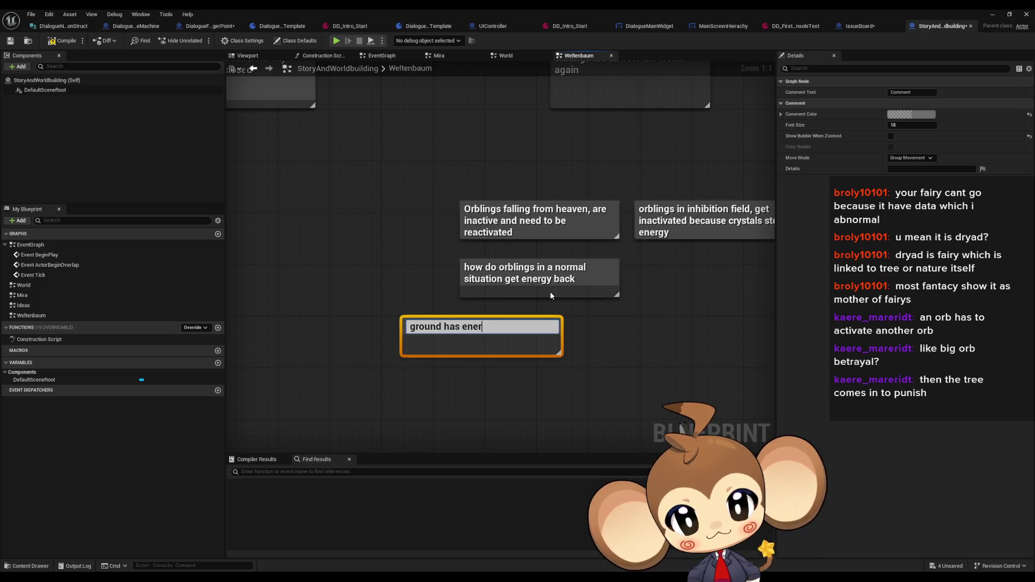
type("gy, fil")
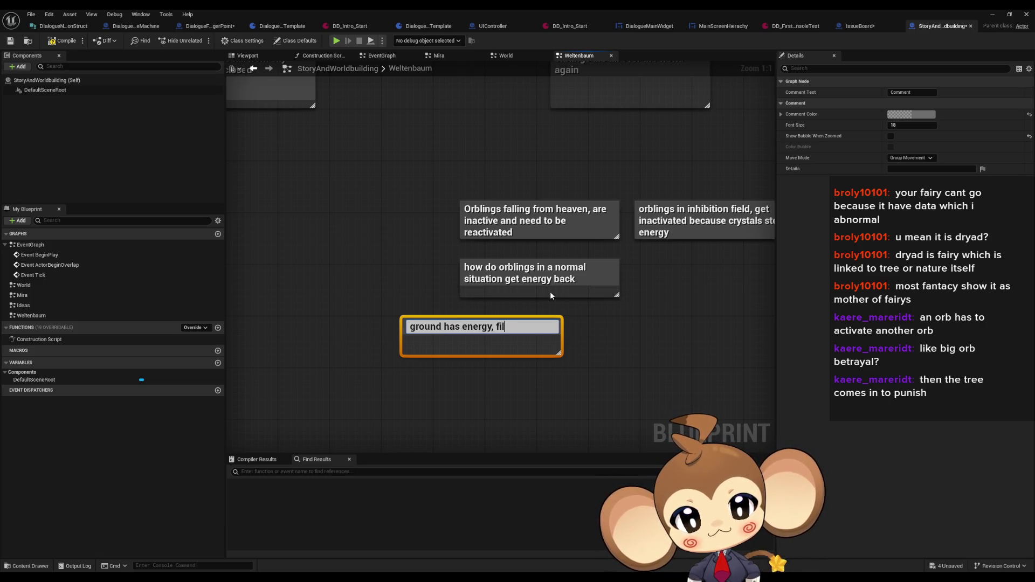
type("ls up en")
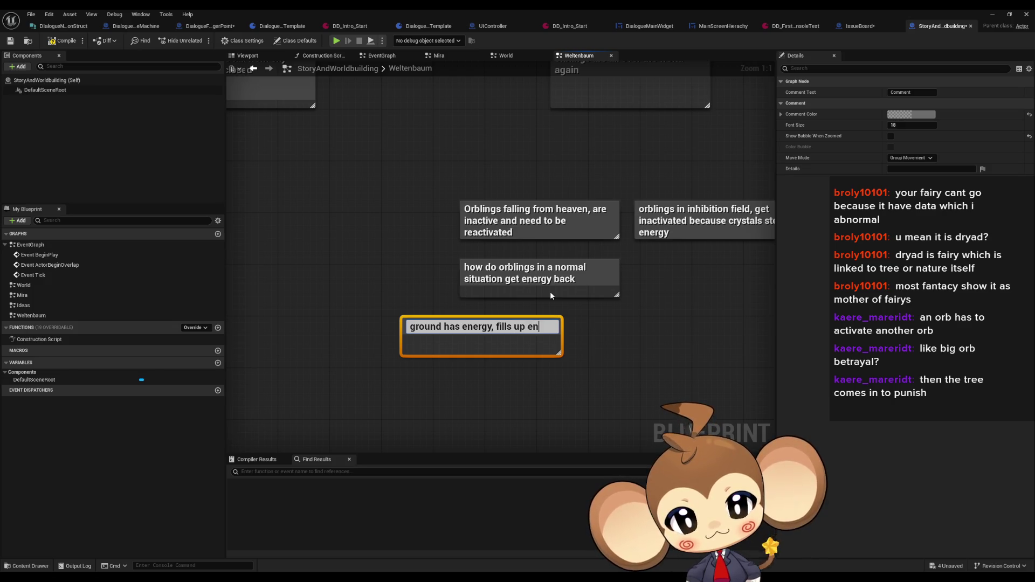
type("ergy when ")
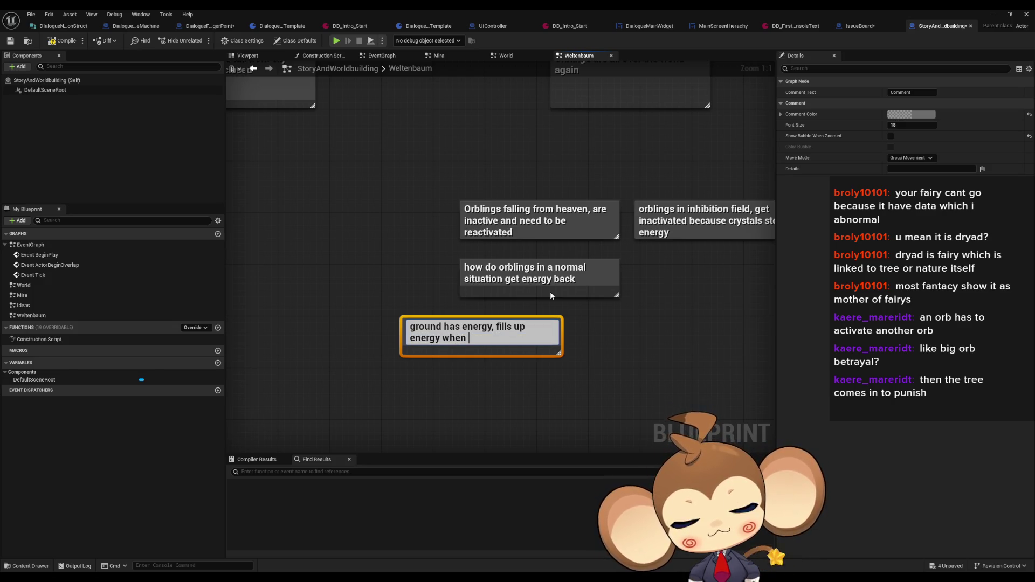
type("hit the ground")
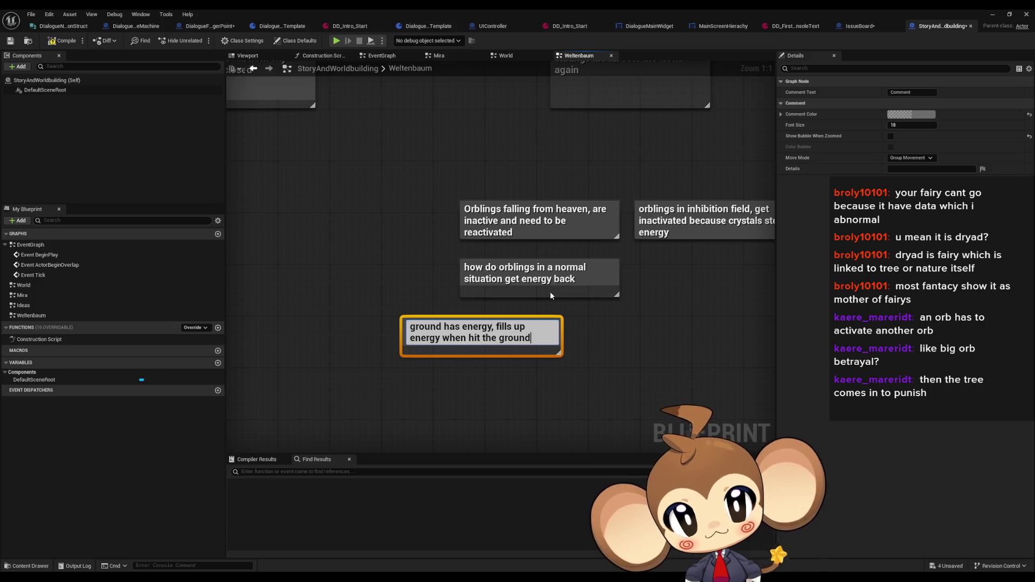
type(".")
key("shift+Return")
key("shift+Return")
type("like wh")
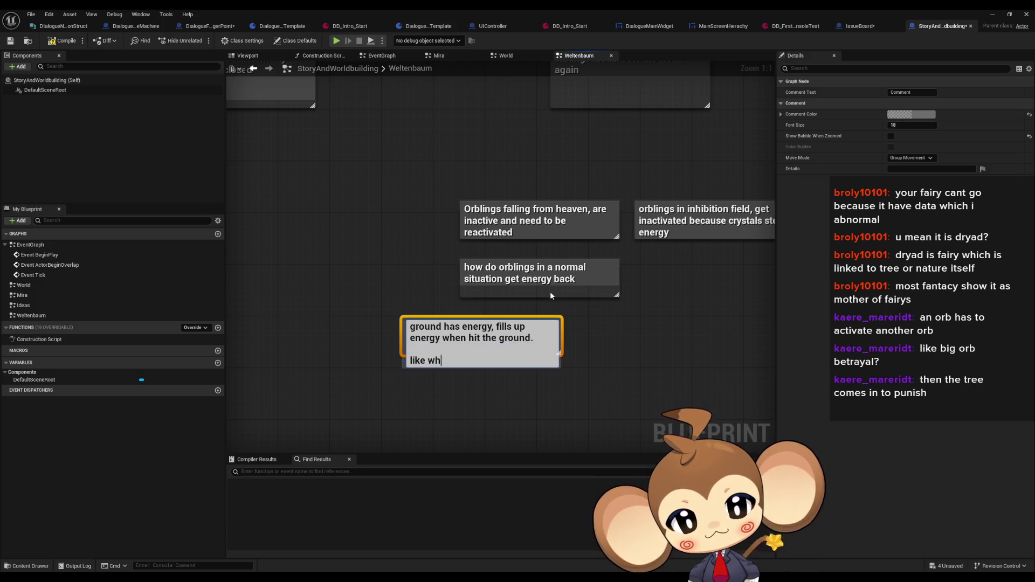
type("en you ")
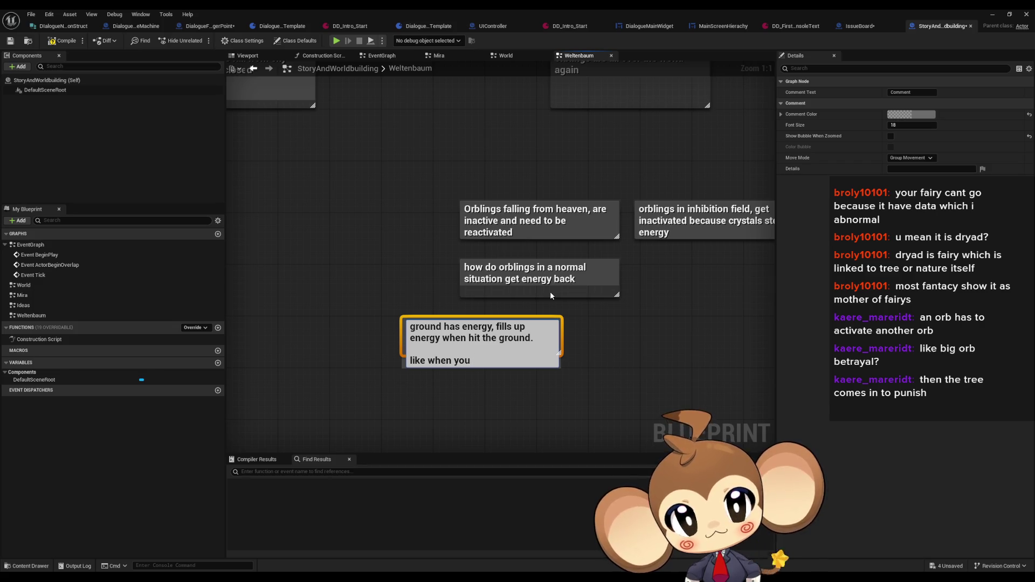
type("lose a ba")
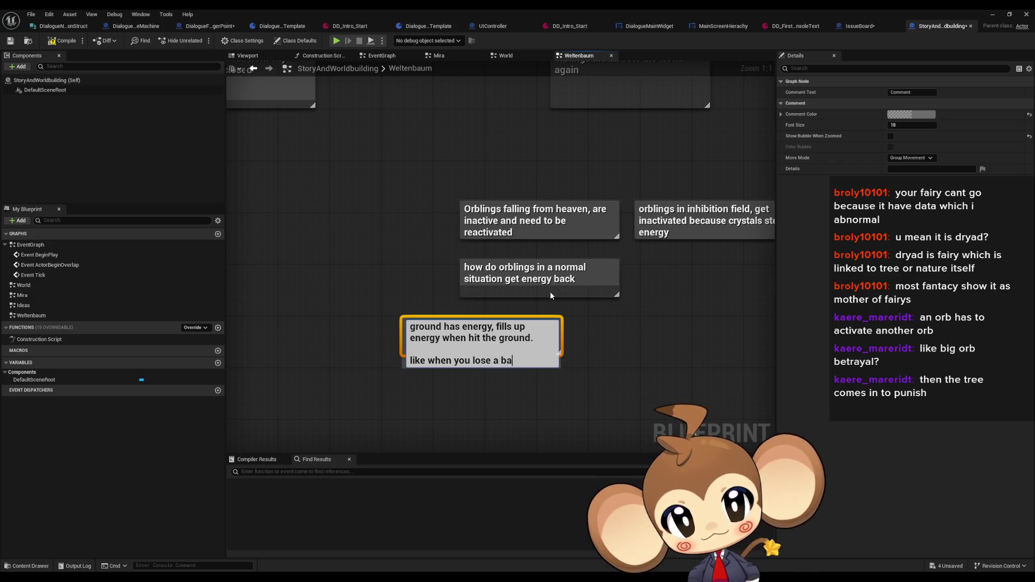
type("ttle and fall")
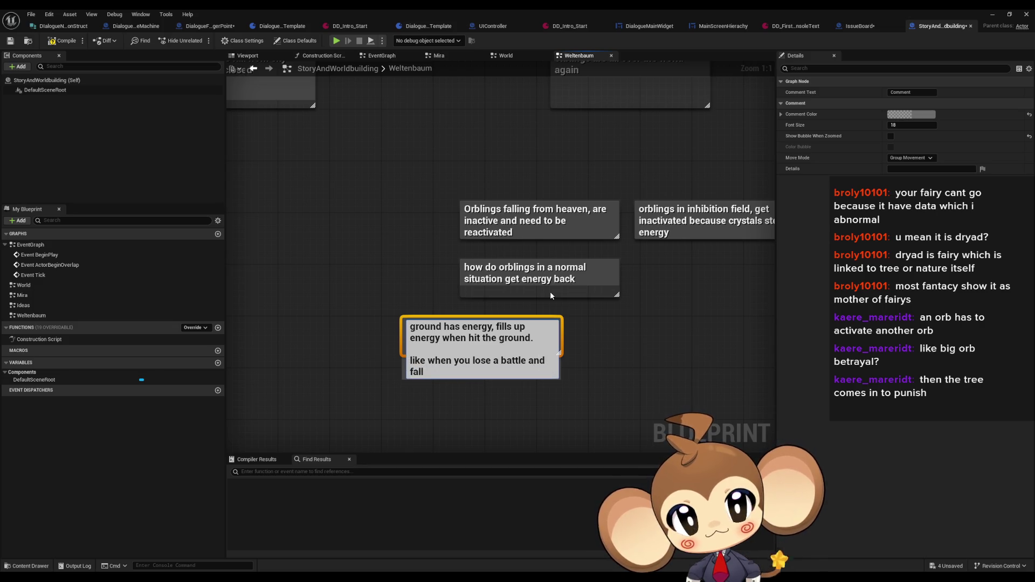
type(" down")
key("Return")
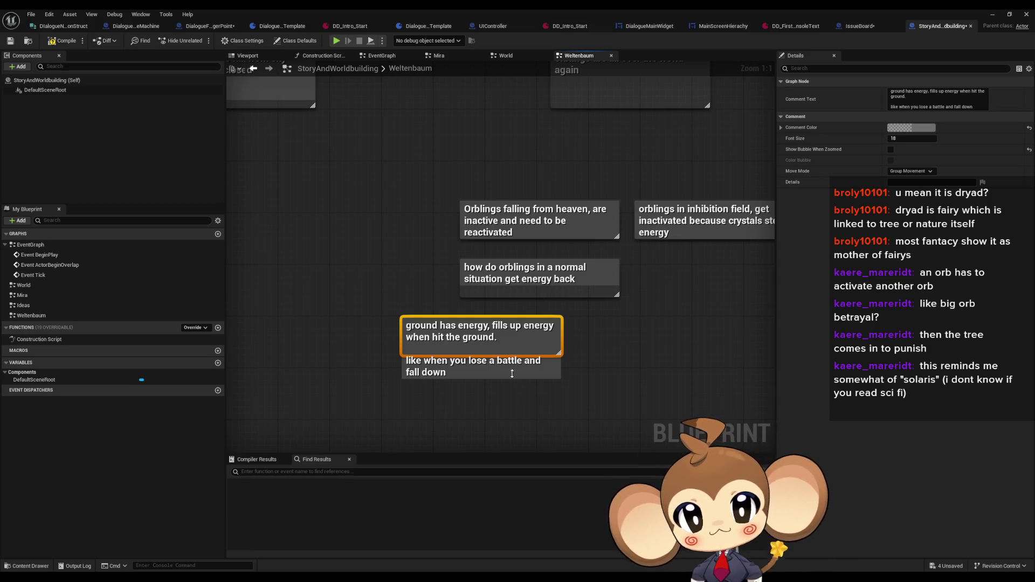
left_click_drag(520, 353, 520, 386)
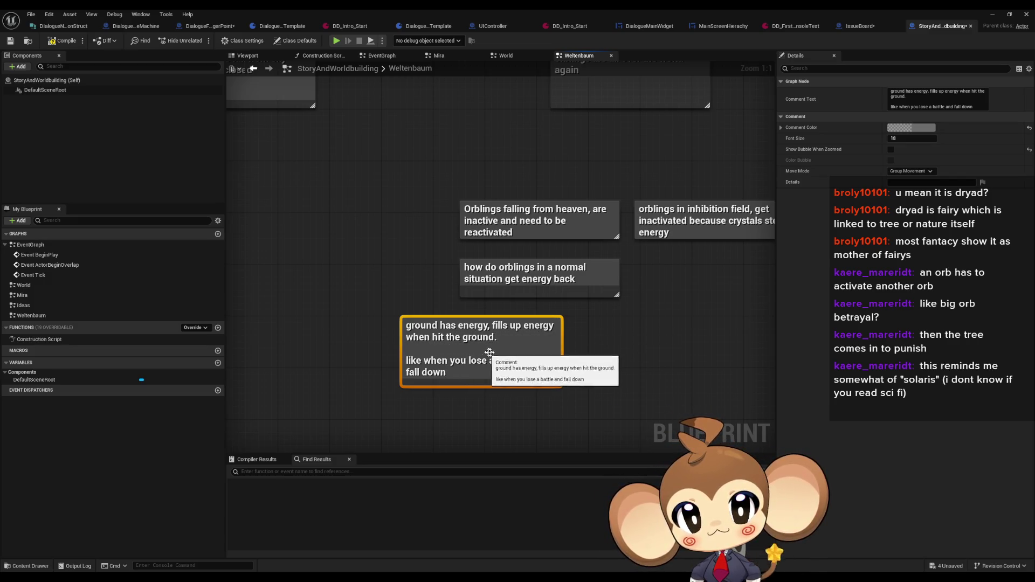
left_click_drag(571, 382, 491, 370)
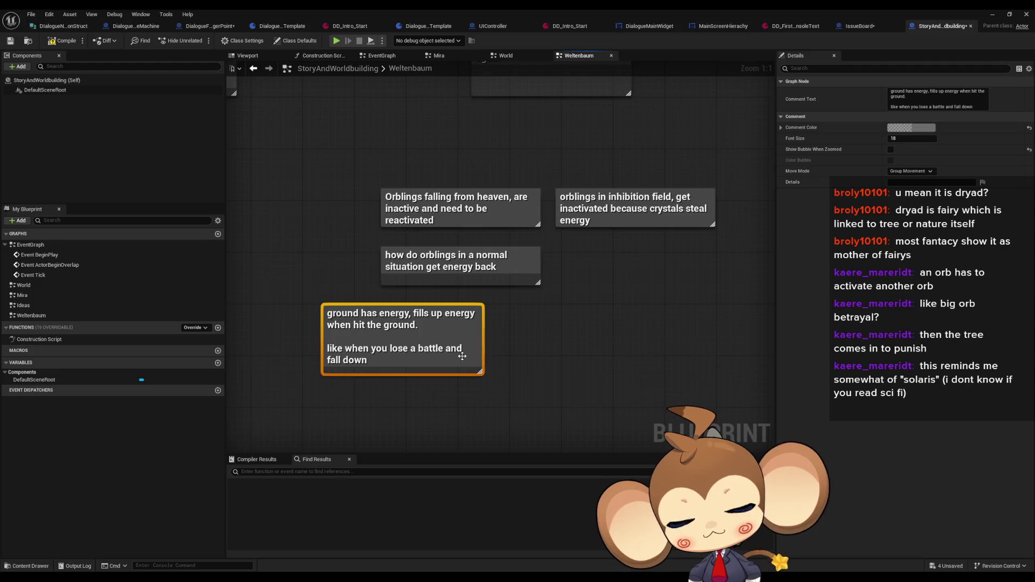
Step: Add a note: if an orbling falls on an island, it gets no energy back, so can stay inactive
left_click(525, 325)
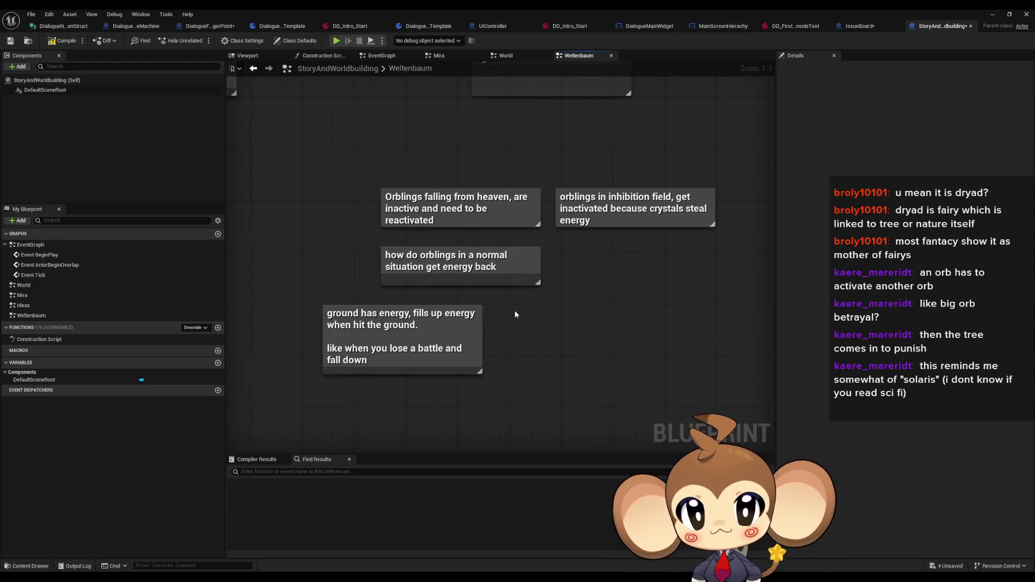
type("c")
type("o")
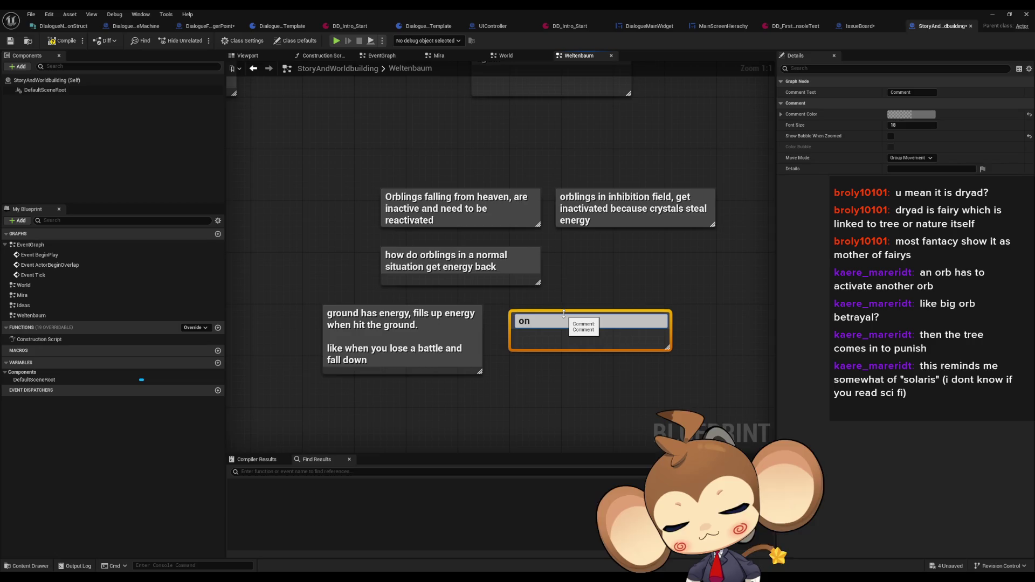
key("BackSpace")
type("if orbling")
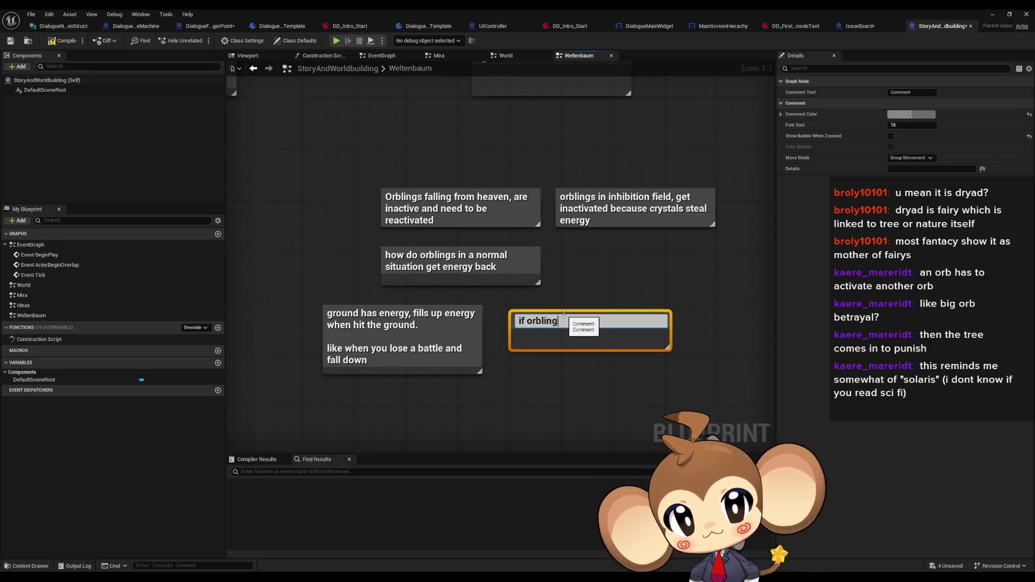
type(" fa…sland")
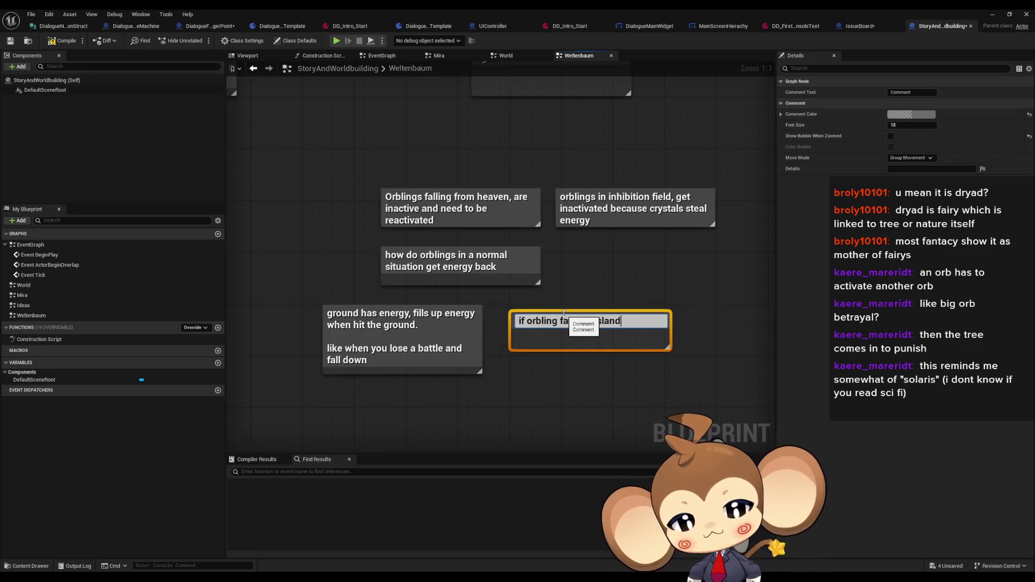
type(", it does ")
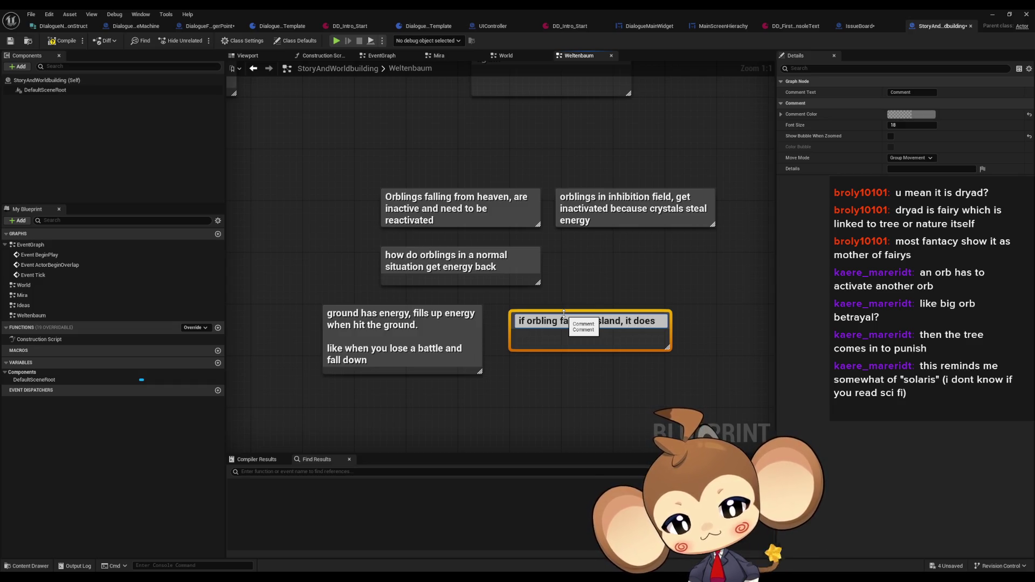
type("not get")
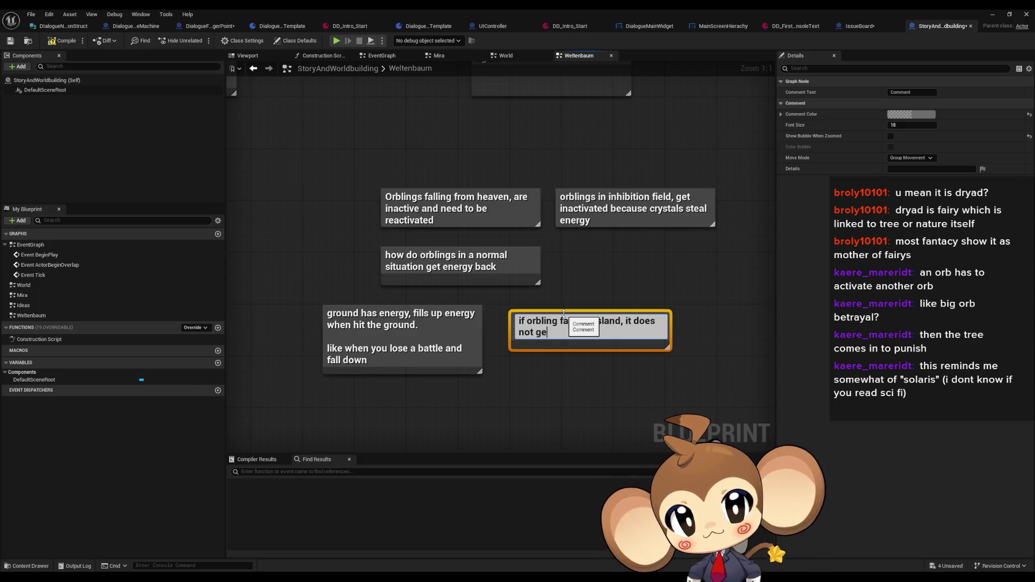
type(" ene")
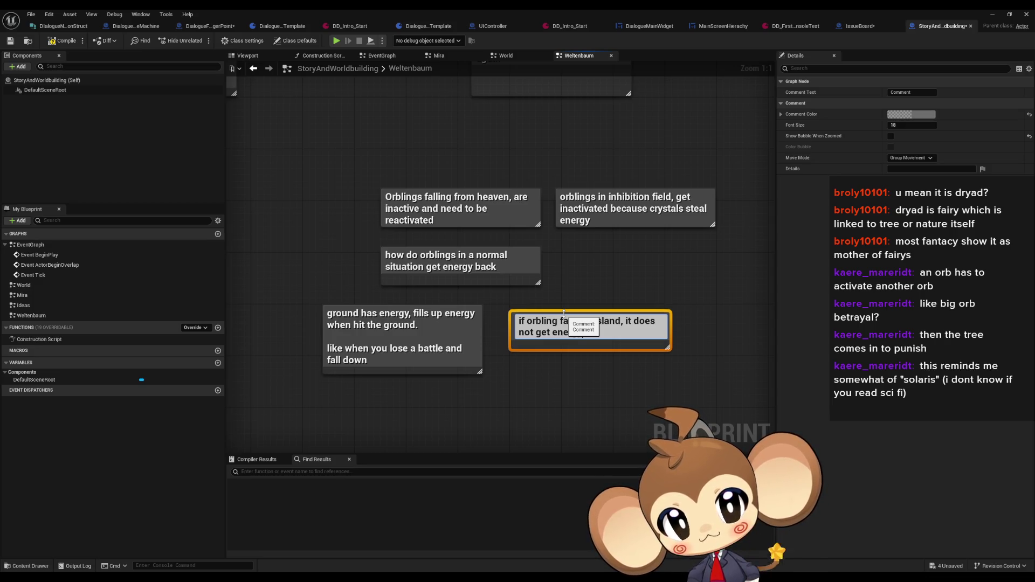
type("…k")
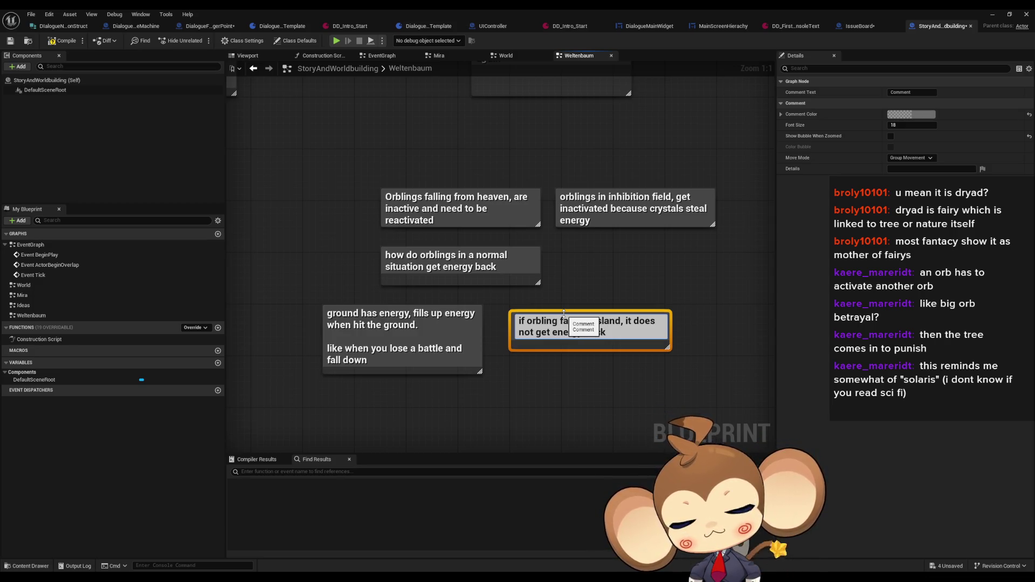
type(" hense can st")
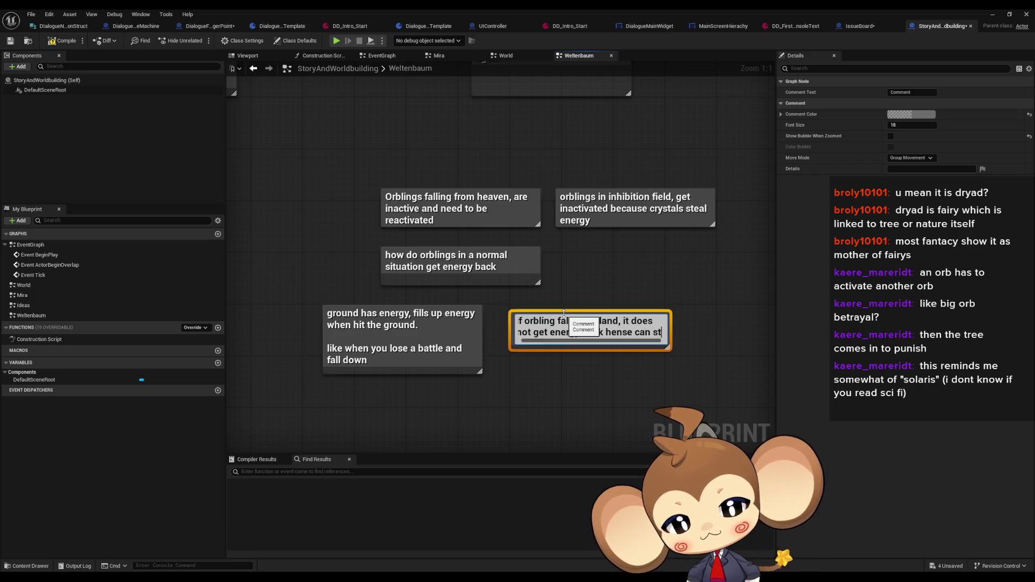
type("ay inactive")
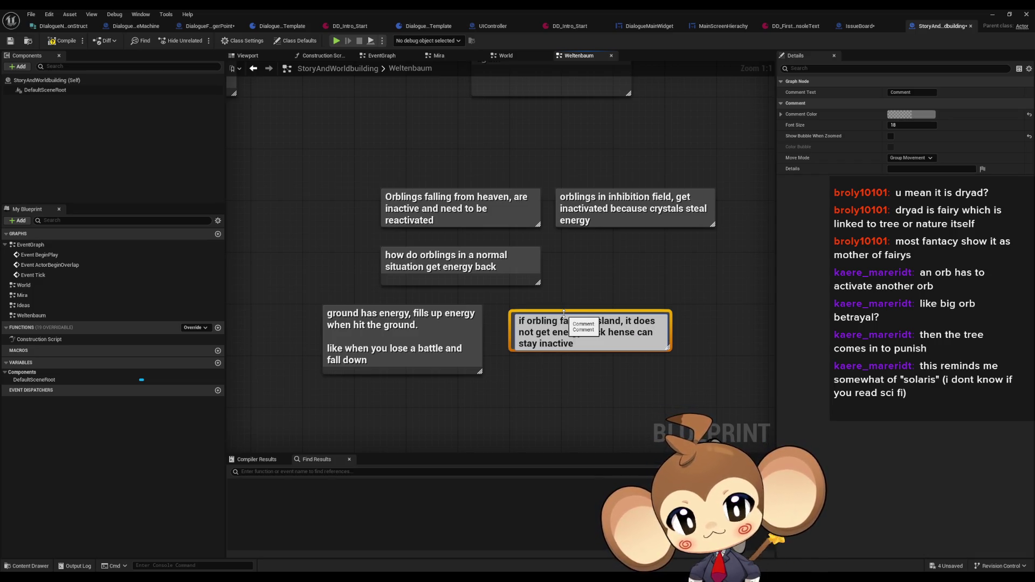
key("Return")
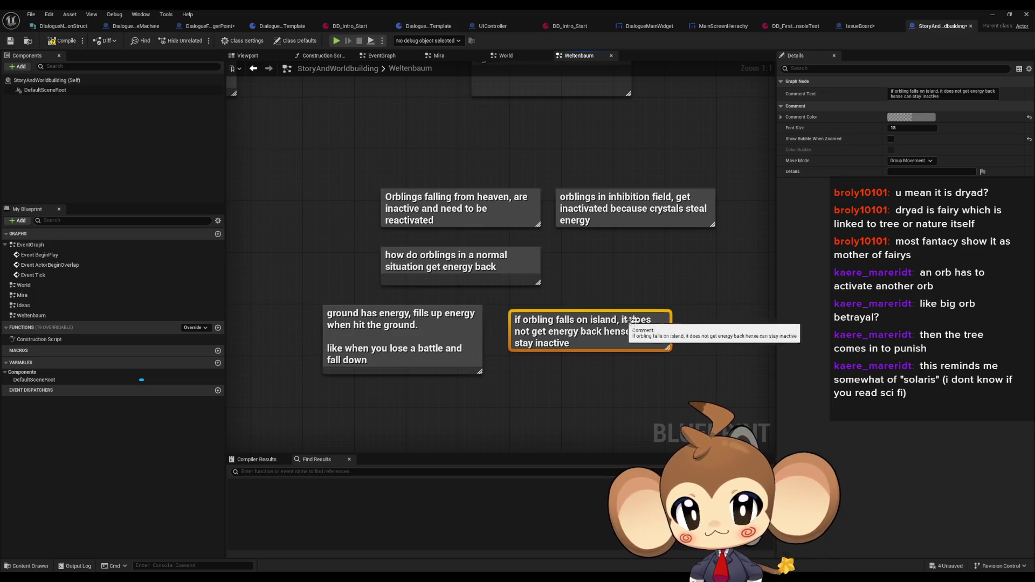
Step: Add the note 'in act 3 and epilogue, they are unlucky to fall into the islands' under the island note
left_click(668, 392)
left_click_drag(668, 392, 618, 306)
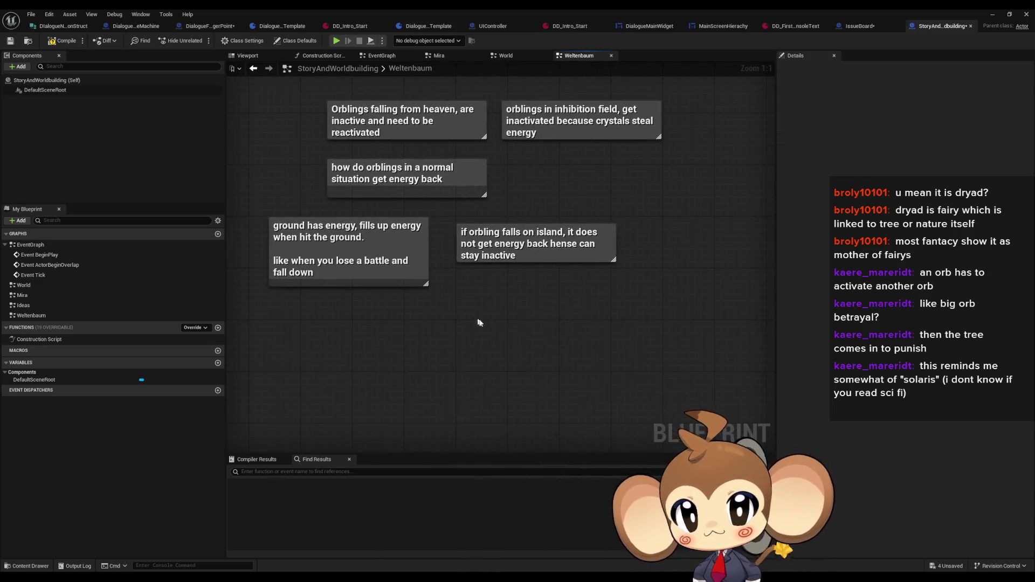
type("cin")
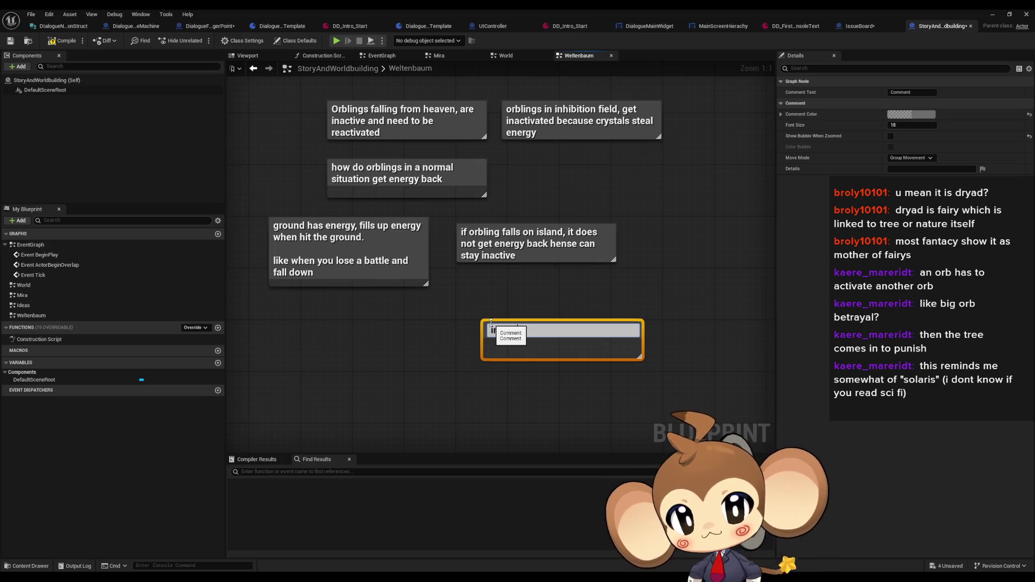
type(" act")
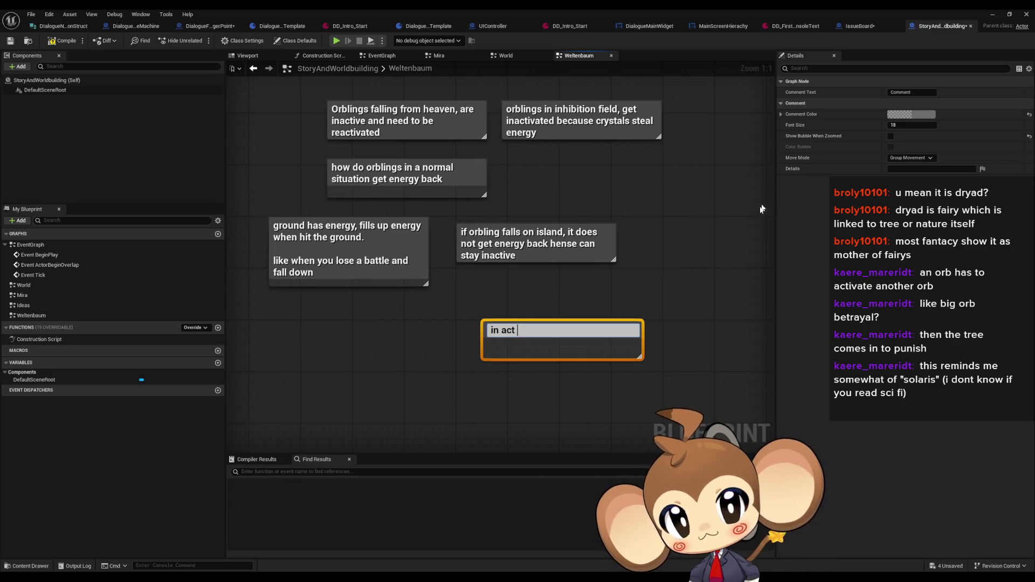
type(" 3 a")
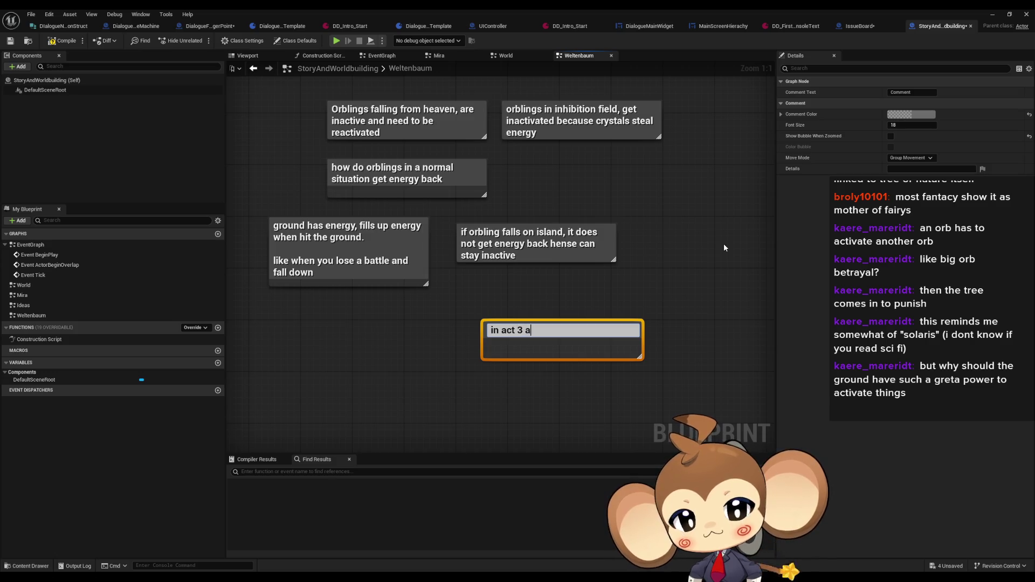
type("nd epilogue")
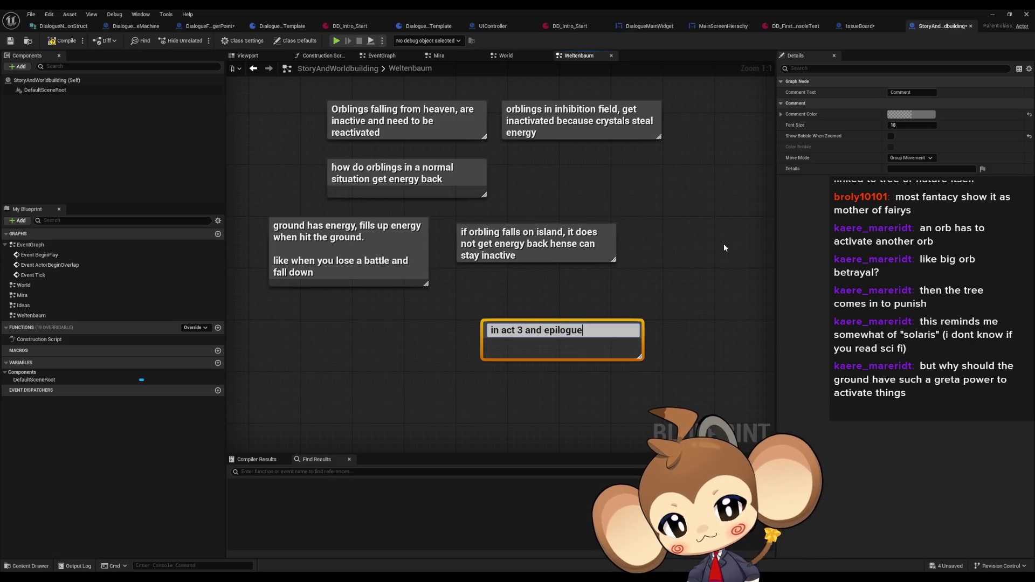
type(", they are un")
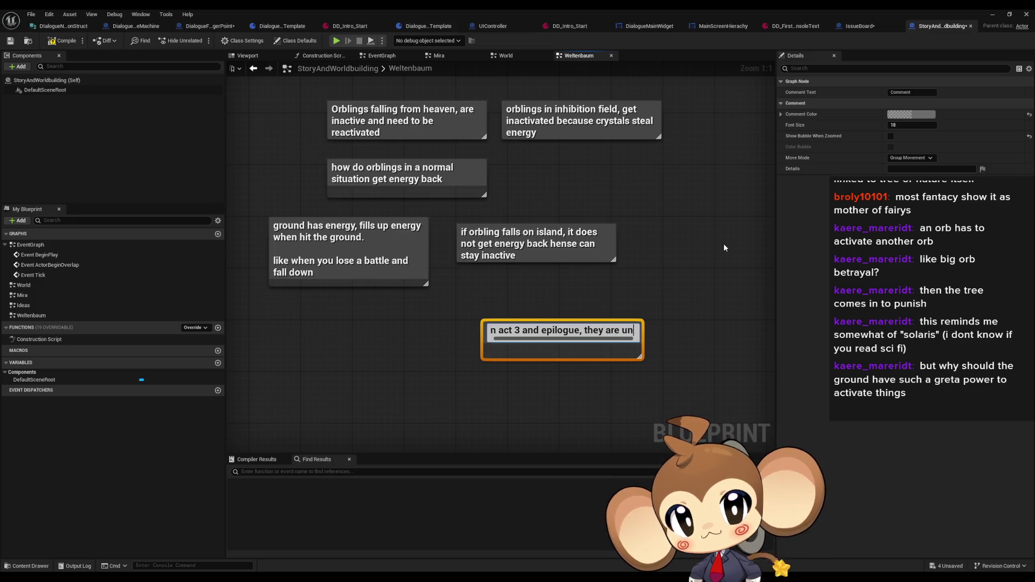
type("lucky to fall")
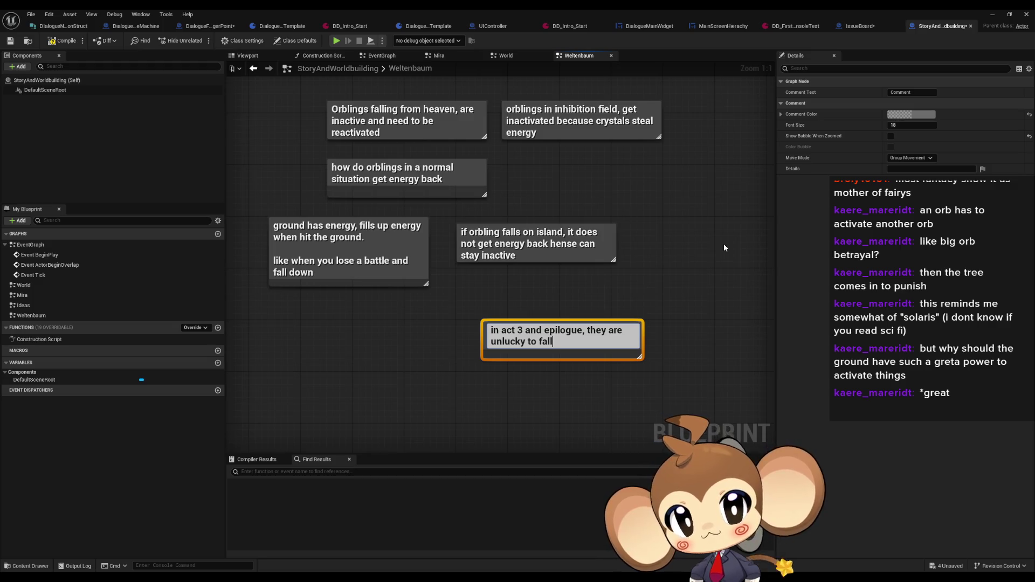
type(" into")
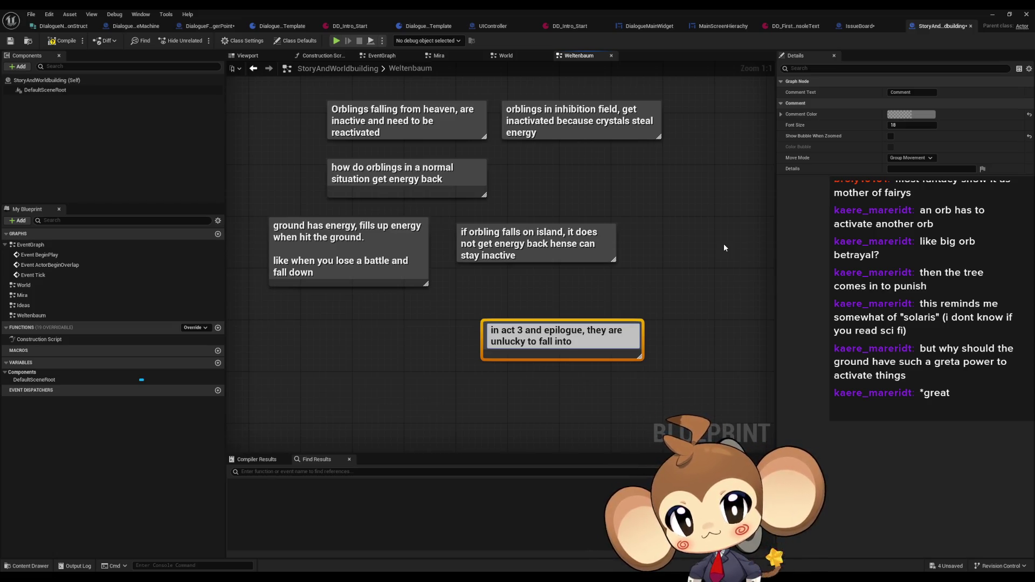
type("the islands")
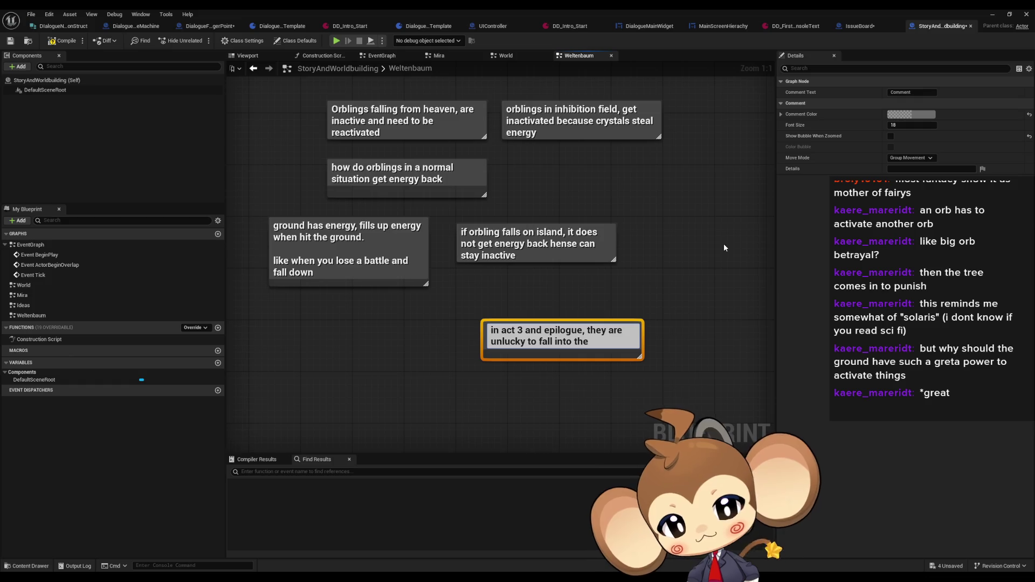
key("Return")
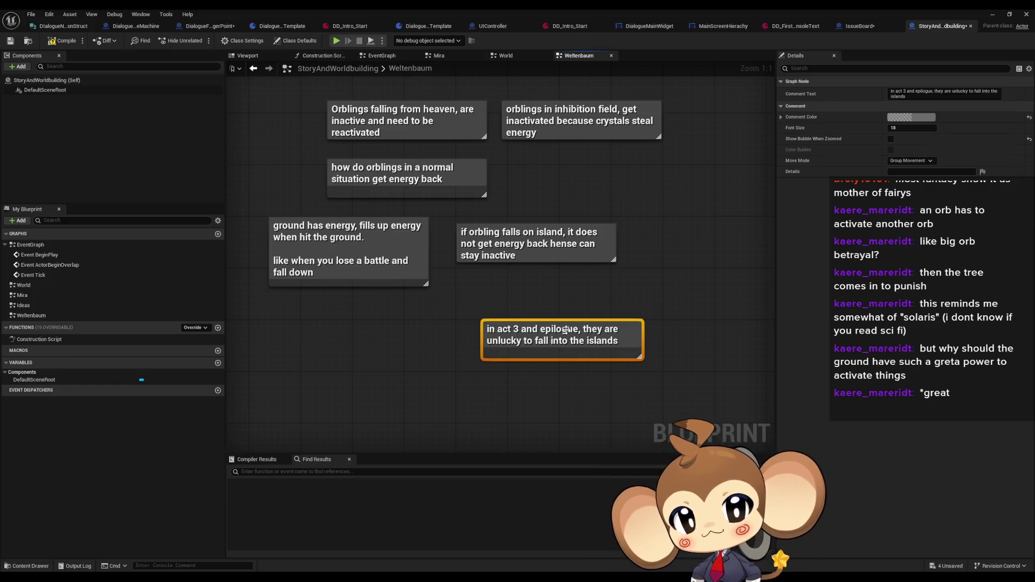
left_click_drag(559, 333, 553, 287)
left_click(668, 342)
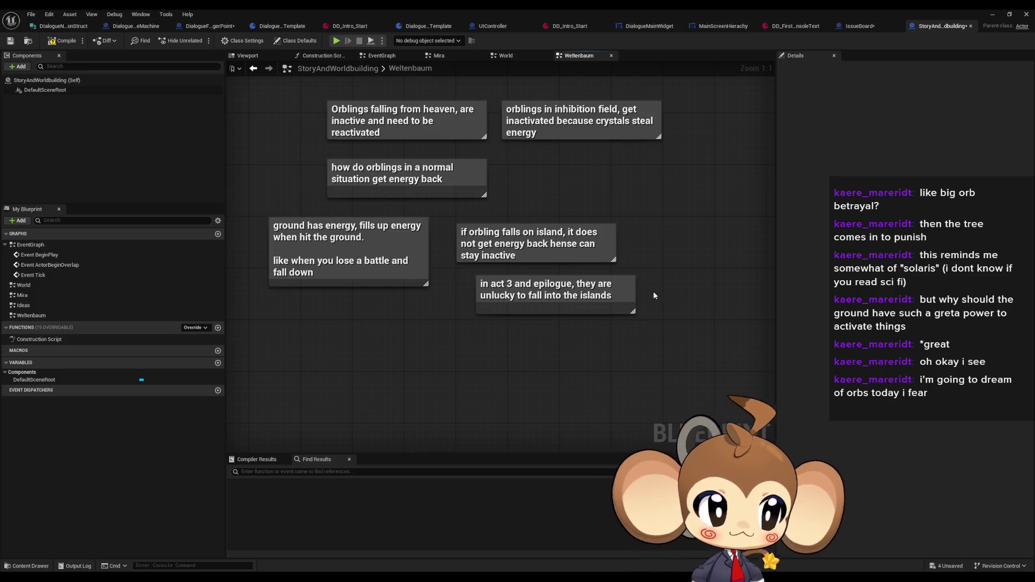
Step: Zoom out and switch to the IssueBoard graph
scroll(561, 380, "down", 4)
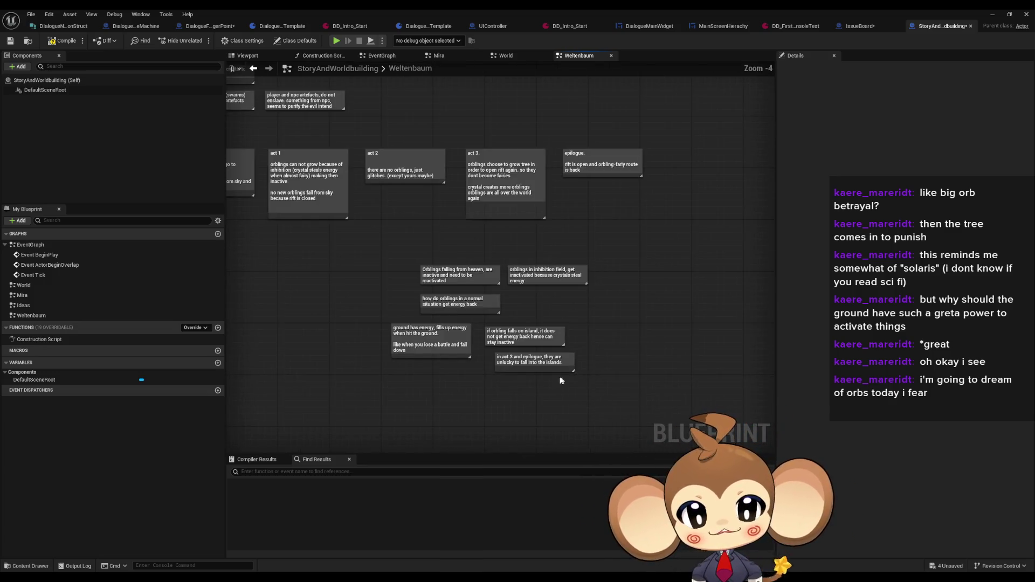
scroll(563, 383, "down", 3)
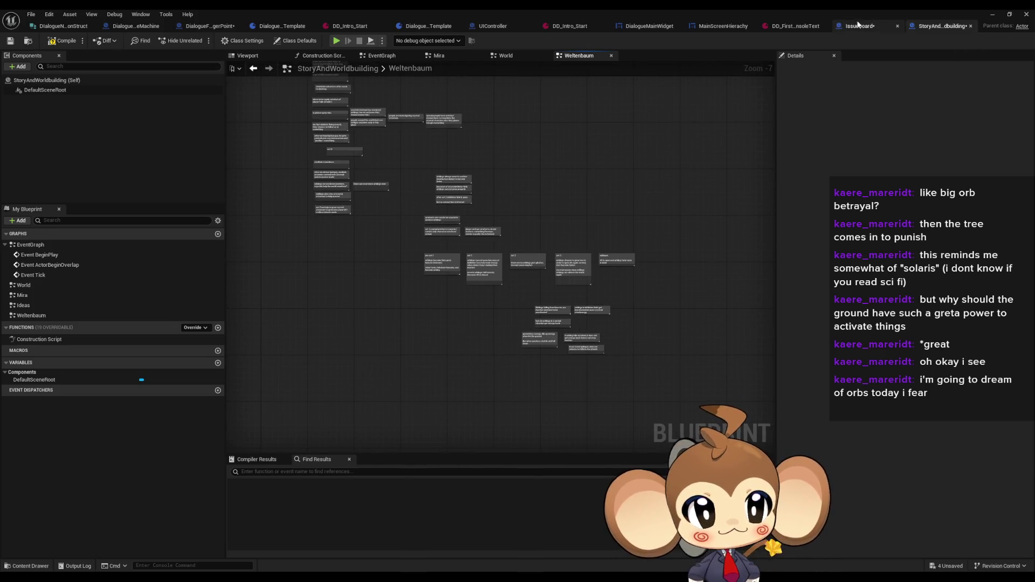
left_click(858, 25)
scroll(549, 345, "up", 1)
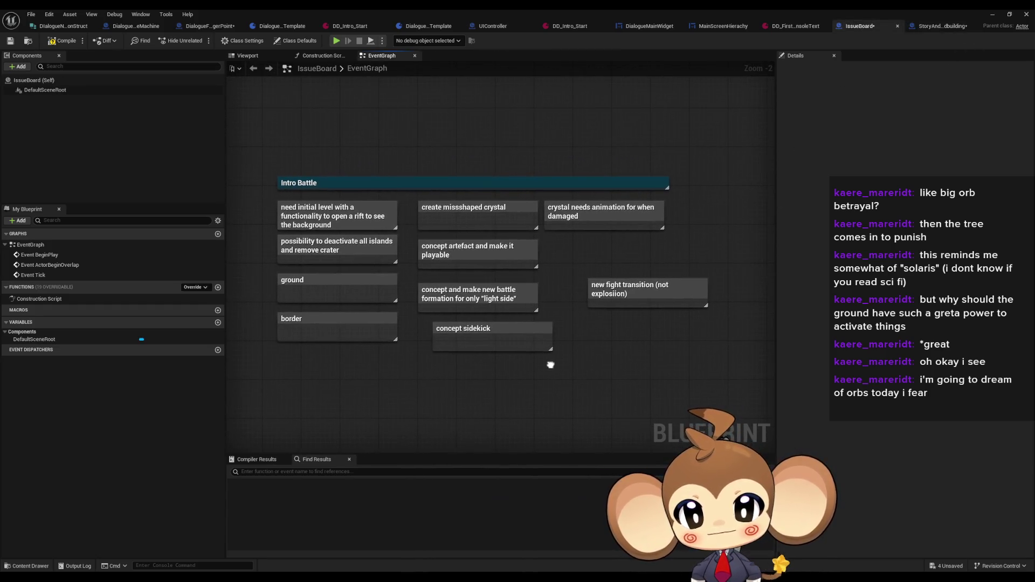
Step: Move the 'new fight transition' note up beneath the crystal animation note
mouse_move(250, 128)
left_mouse_down()
mouse_move(550, 280)
mouse_move(737, 391)
left_mouse_up()
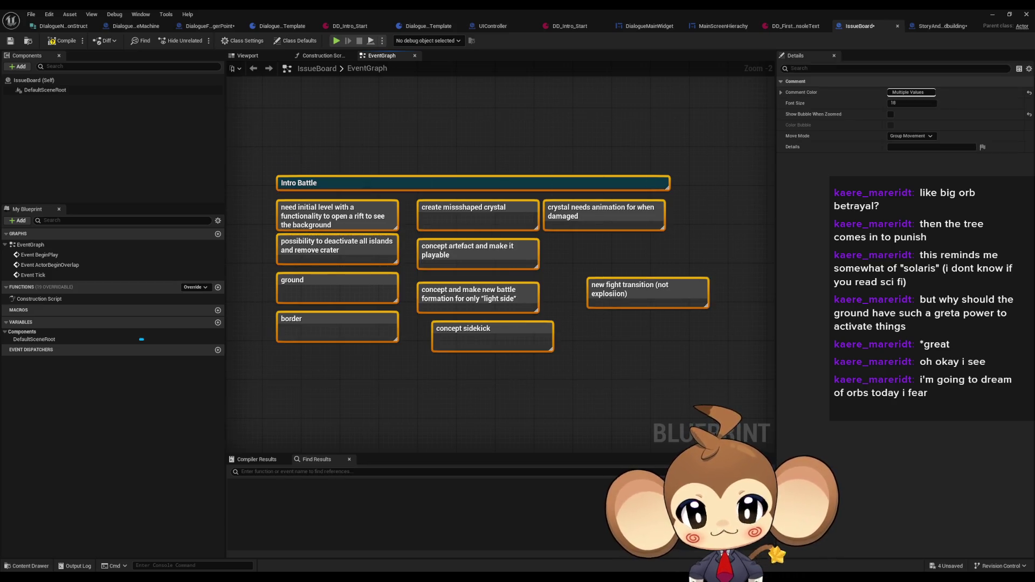
scroll(554, 410, "up", 1)
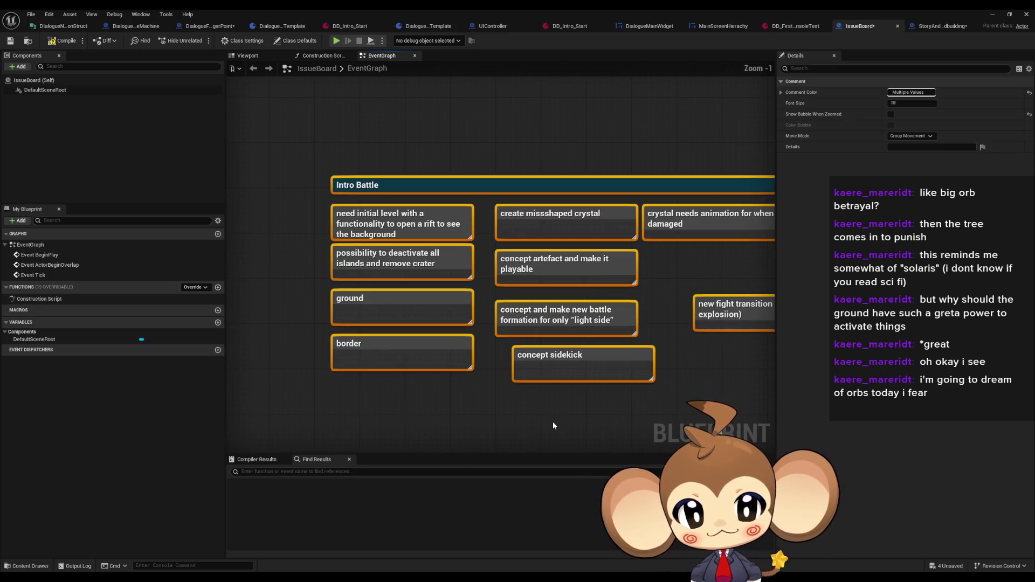
left_click_drag(553, 426, 512, 389)
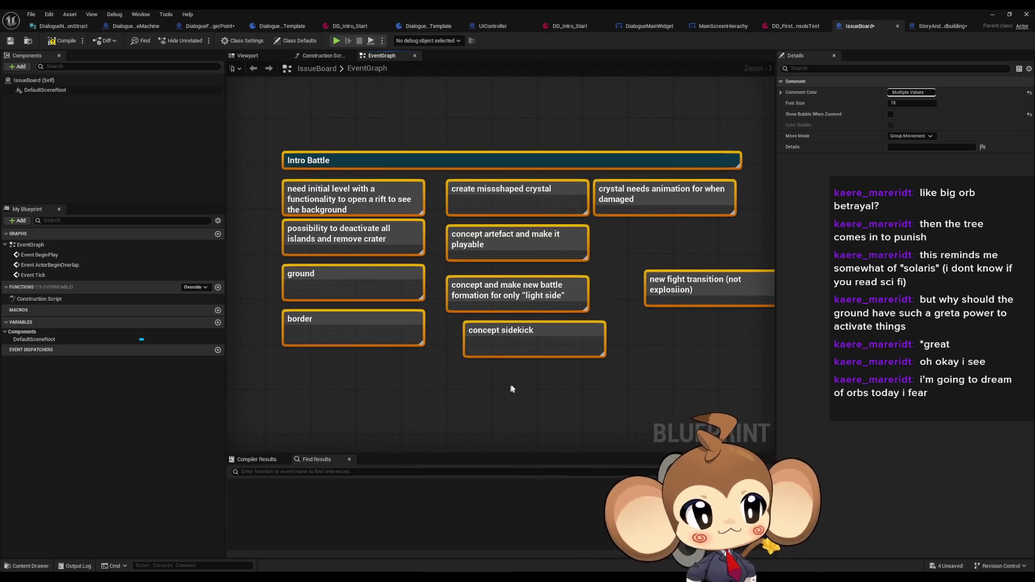
scroll(512, 389, "down", 1)
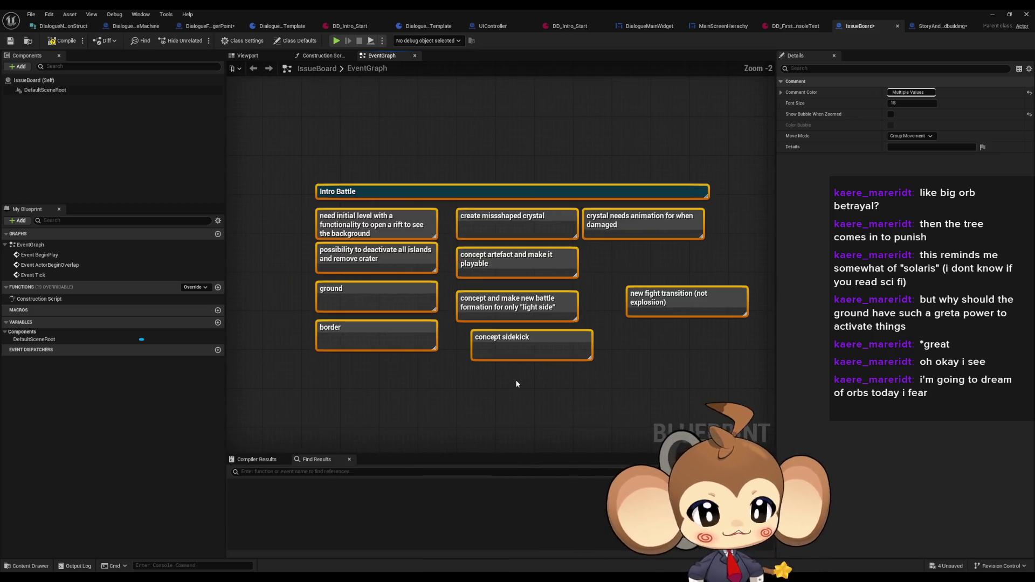
left_click(691, 351)
left_click_drag(666, 303, 633, 269)
left_click(638, 326)
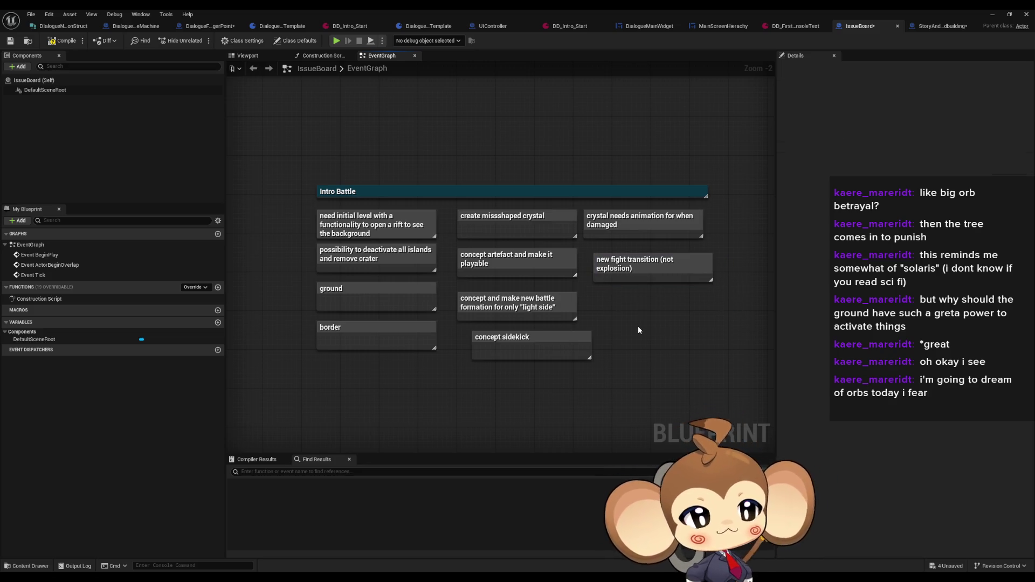